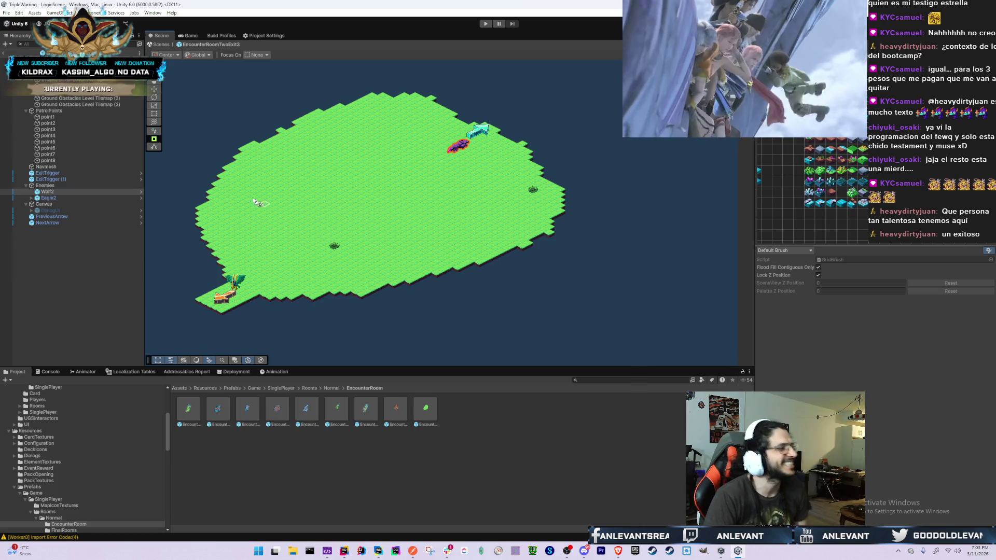
Step: Paint cliff tile walls along the island's left and upper edges and in strips across the grass
key("shift+d")
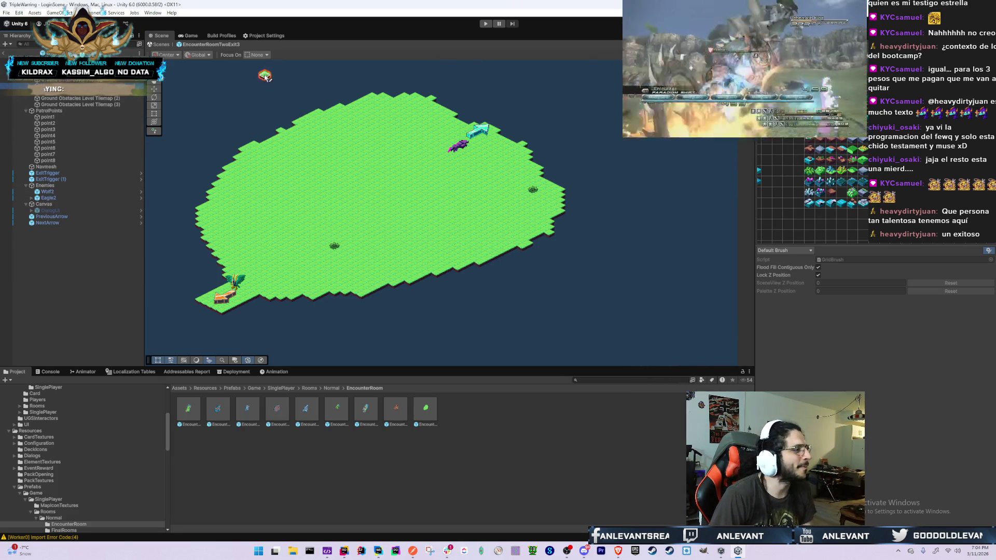
scroll(115, 98, "down", 1)
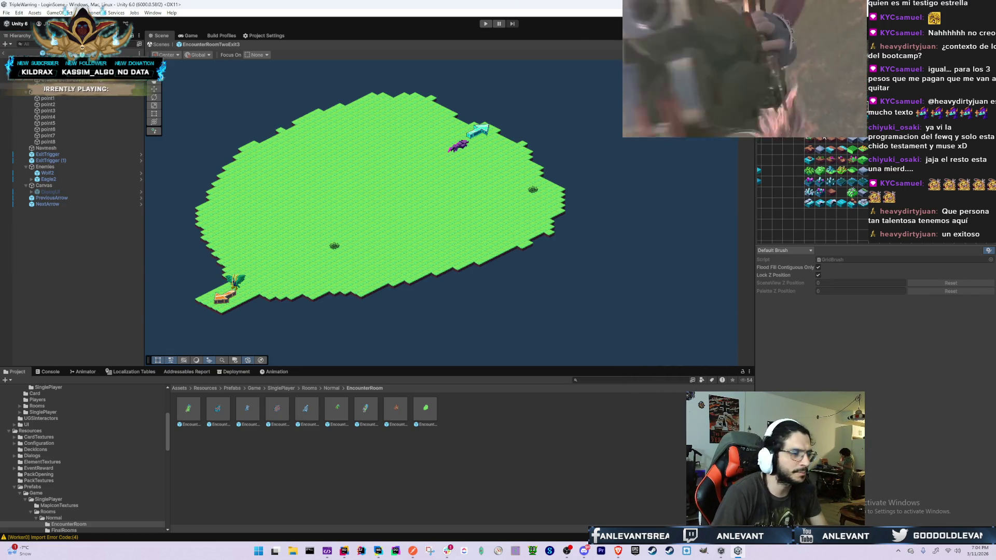
mouse_move(239, 223)
left_mouse_down()
mouse_move(231, 249)
mouse_move(229, 224)
mouse_move(288, 155)
mouse_move(304, 159)
mouse_move(390, 120)
mouse_move(363, 137)
mouse_move(453, 113)
left_mouse_up()
mouse_move(275, 320)
left_mouse_down()
mouse_move(306, 303)
mouse_move(370, 298)
mouse_move(390, 302)
mouse_move(382, 310)
mouse_move(501, 278)
mouse_move(561, 250)
mouse_move(578, 230)
mouse_move(542, 177)
mouse_move(506, 215)
mouse_move(379, 275)
mouse_move(419, 273)
mouse_move(316, 298)
mouse_move(477, 260)
mouse_move(445, 263)
mouse_move(524, 218)
mouse_move(540, 186)
mouse_move(556, 194)
mouse_move(557, 215)
mouse_move(539, 246)
mouse_move(534, 228)
mouse_move(459, 264)
mouse_move(501, 249)
mouse_move(456, 252)
left_mouse_up()
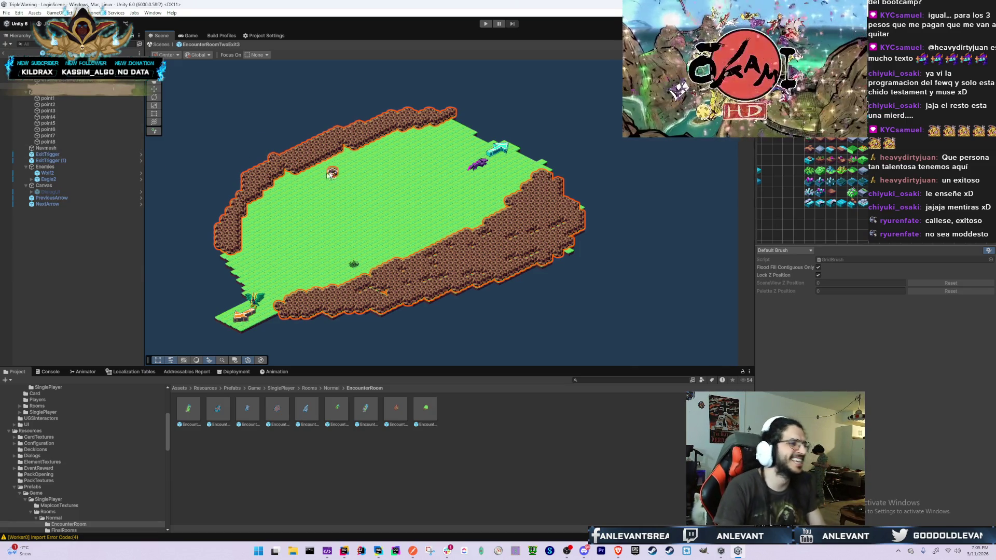
mouse_move(309, 187)
left_mouse_down()
mouse_move(228, 262)
mouse_move(248, 279)
mouse_move(278, 201)
mouse_move(296, 208)
mouse_move(283, 210)
mouse_move(300, 199)
left_mouse_up()
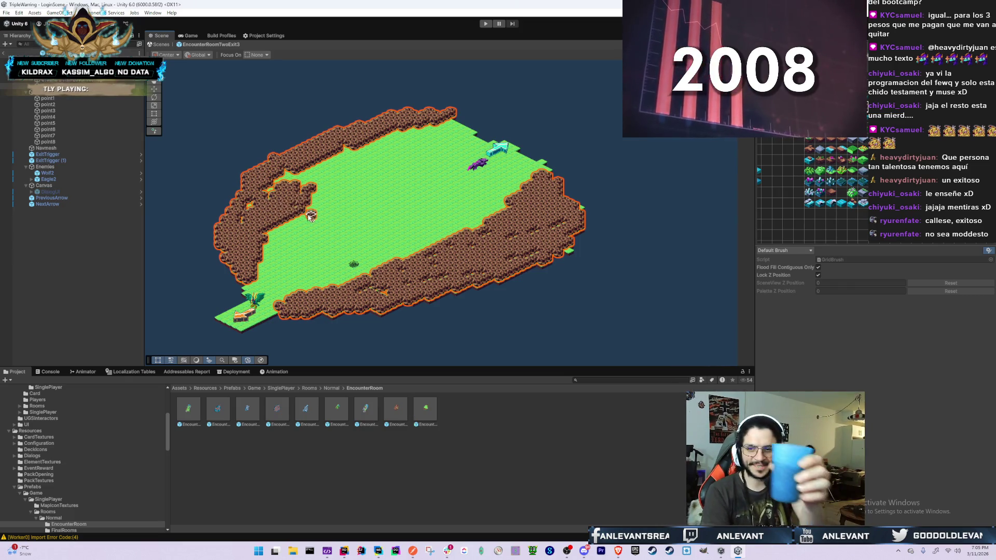
mouse_move(379, 178)
left_mouse_down()
mouse_move(318, 193)
mouse_move(301, 181)
mouse_move(293, 193)
mouse_move(278, 187)
mouse_move(386, 141)
mouse_move(351, 160)
mouse_move(377, 141)
mouse_move(452, 133)
mouse_move(455, 123)
mouse_move(469, 133)
left_mouse_up()
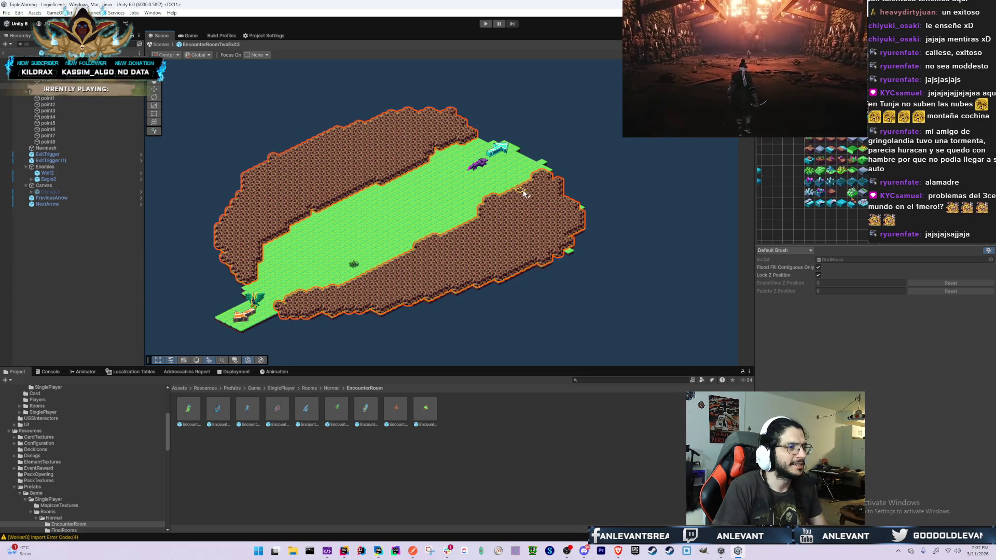
Step: Paint cliff bumps and strips into the green floor so only a winding grass path remains
left_click_drag(317, 215, 288, 236)
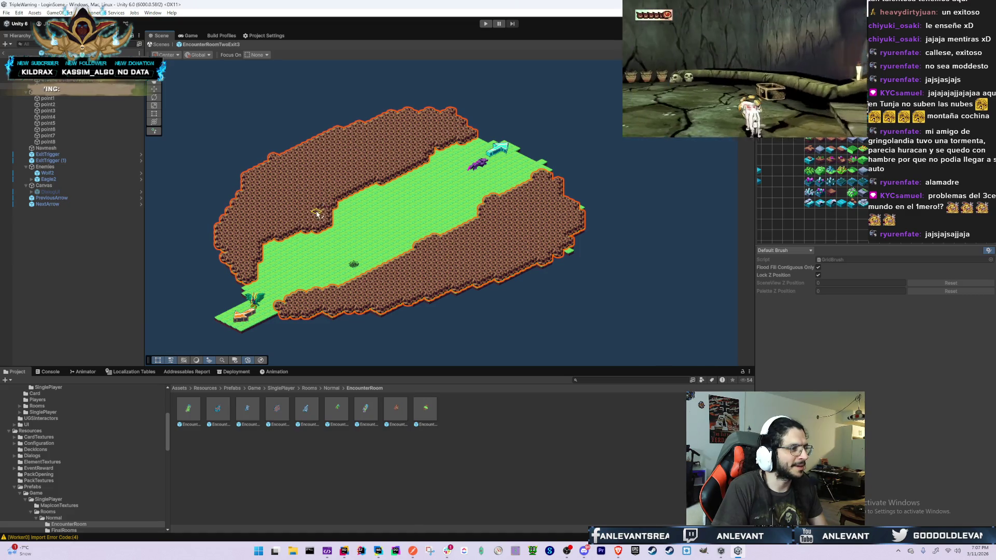
mouse_move(394, 267)
left_mouse_down()
mouse_move(318, 283)
mouse_move(366, 275)
mouse_move(397, 254)
mouse_move(405, 231)
mouse_move(451, 224)
mouse_move(455, 212)
left_mouse_up()
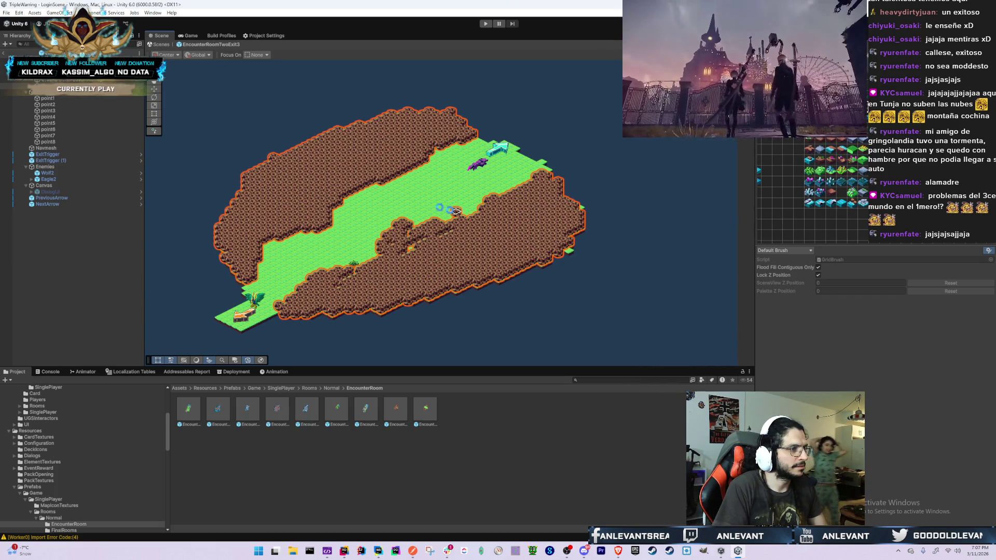
mouse_move(394, 174)
left_mouse_down()
mouse_move(441, 170)
mouse_move(470, 153)
mouse_move(439, 151)
mouse_move(451, 164)
left_mouse_up()
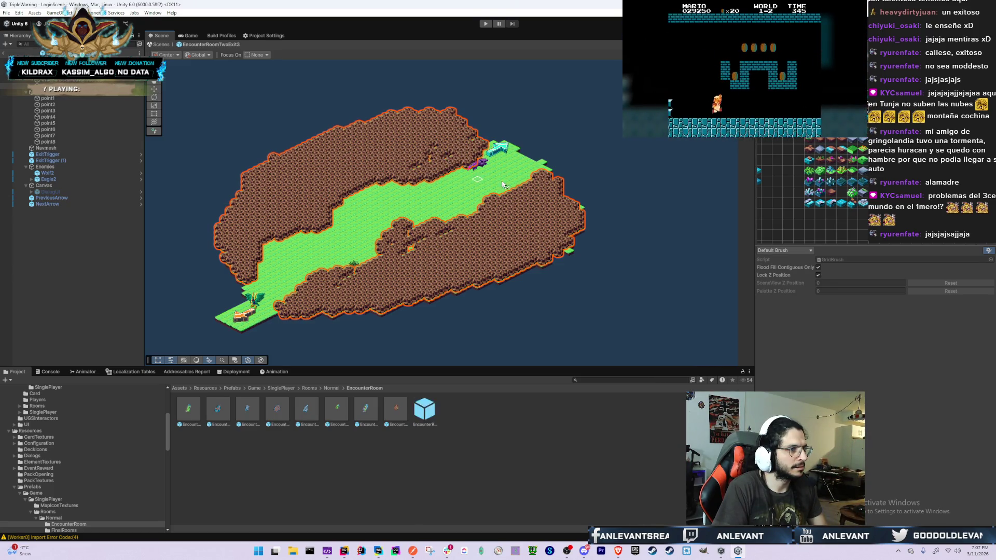
mouse_move(423, 239)
left_mouse_down()
mouse_move(415, 225)
mouse_move(441, 240)
left_mouse_up()
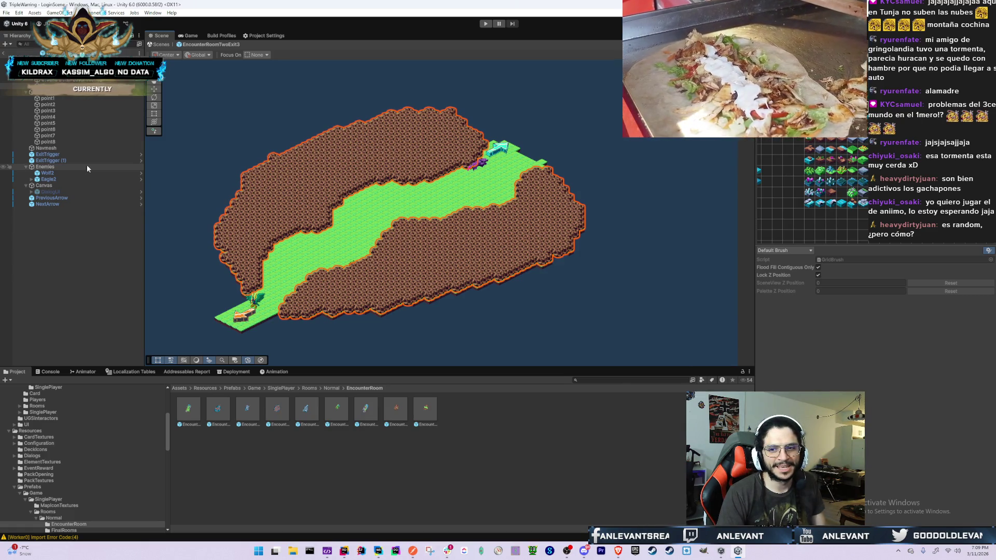
left_click(57, 154)
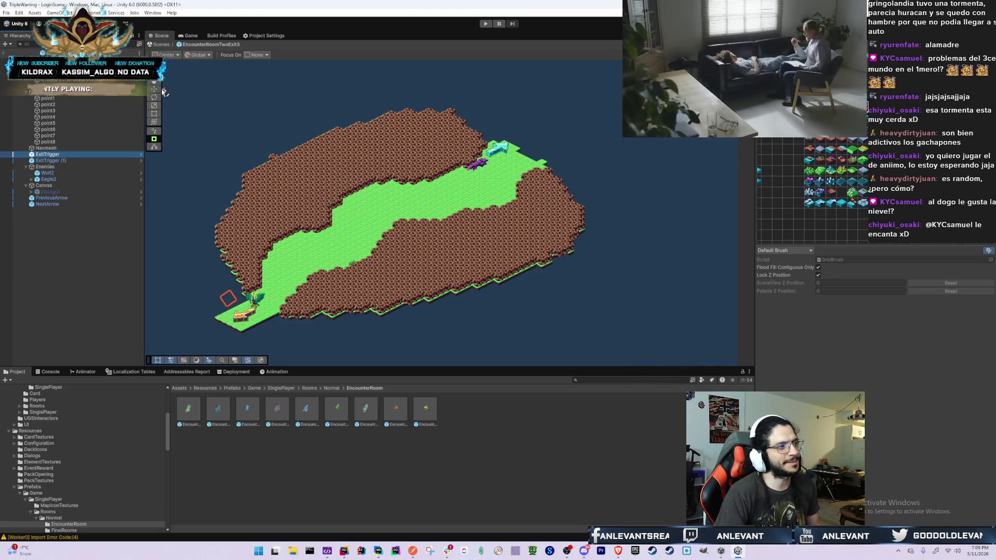
Step: Move the Wolf2 enemy down and right along the grass path
left_click(154, 89)
left_click(478, 165)
mouse_move(484, 163)
left_mouse_down()
mouse_move(500, 177)
mouse_move(516, 155)
mouse_move(484, 189)
left_mouse_up()
left_click(504, 147)
left_click(500, 177)
Step: Nudge the NextArrow slightly left, then select the brown cliff tilemap to inspect it
left_click(511, 155)
left_click_drag(511, 155, 506, 156)
left_click(482, 190)
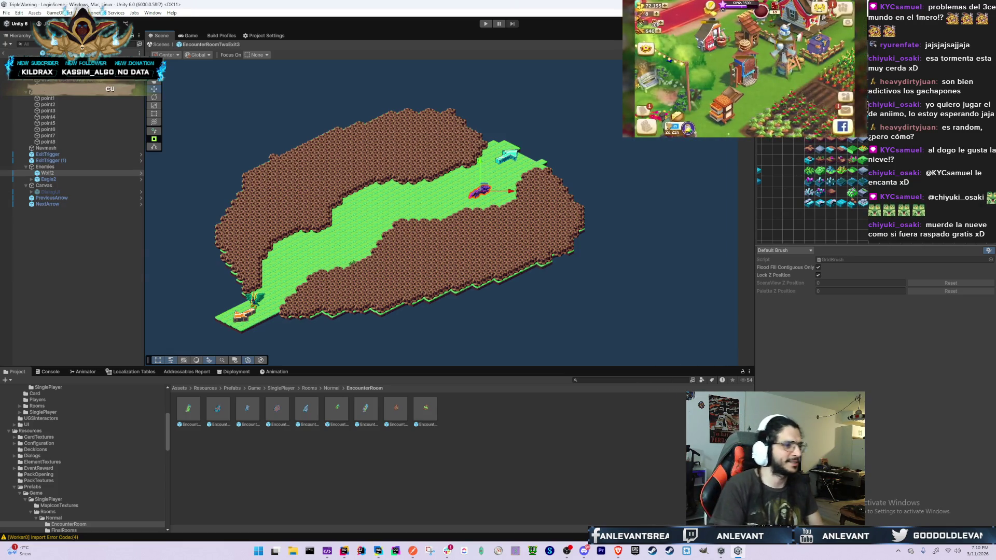
key("q")
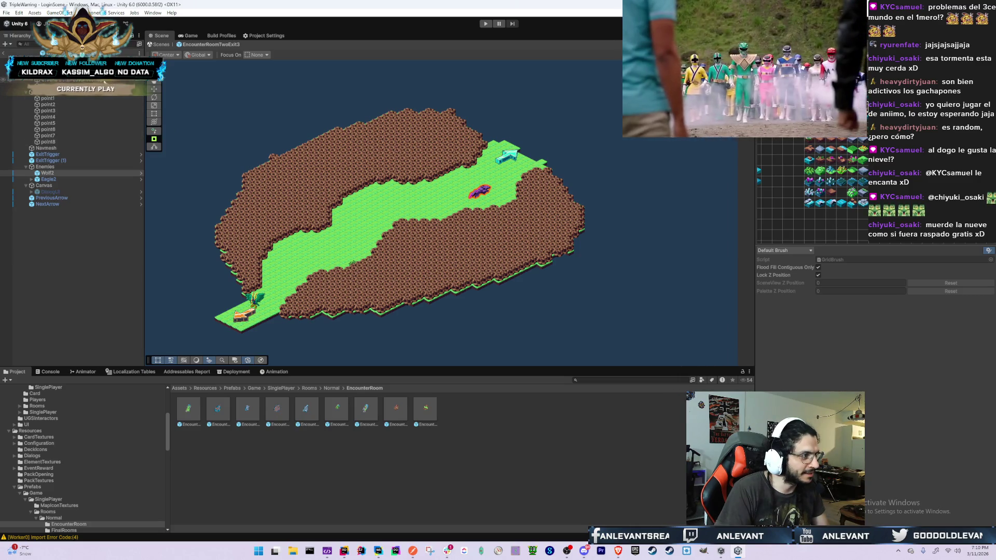
left_click(345, 138)
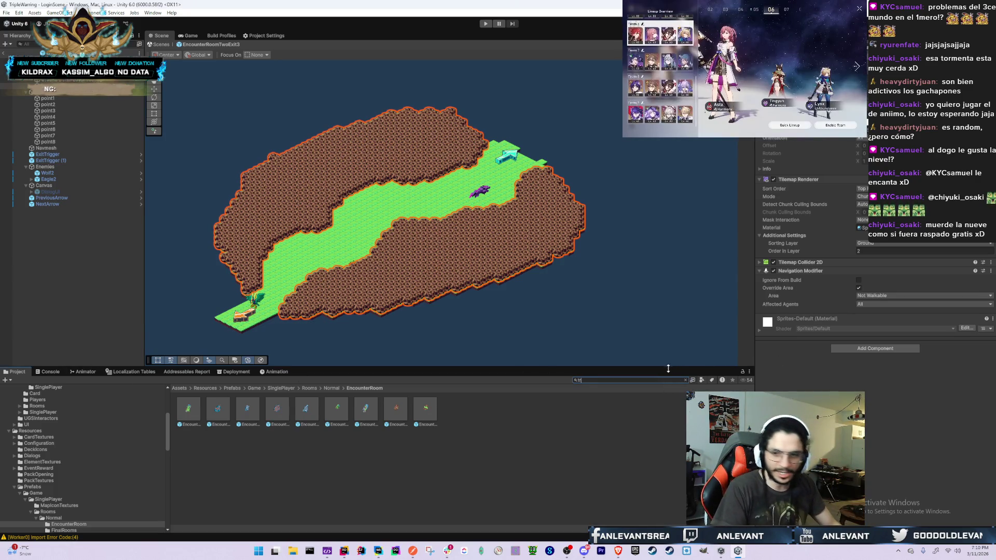
Step: Filter the Project window search to 'tree', removing a stray typed letter
type("s")
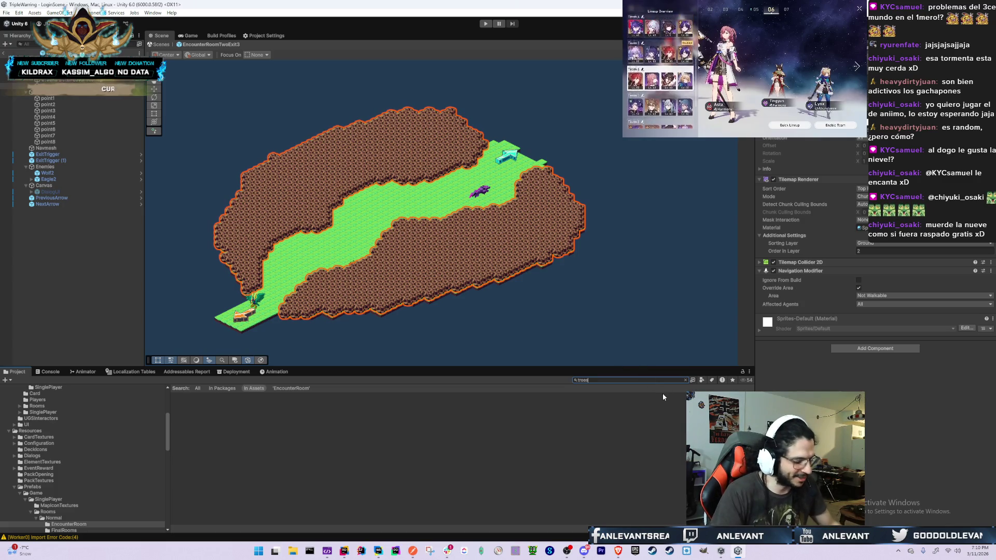
key("BackSpace")
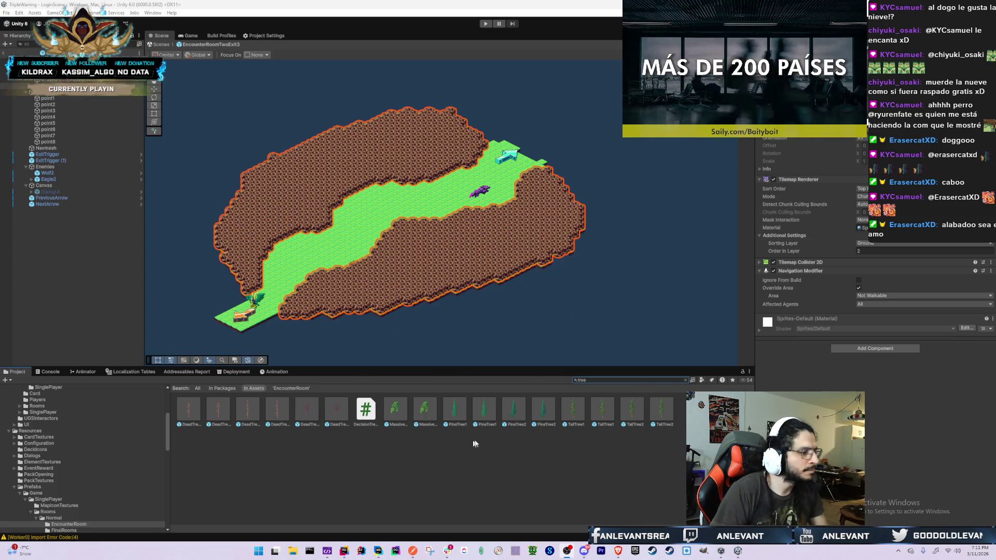
Step: Drag the nine tree prefabs into the room and move the massive tree onto the upper cliff
left_click(422, 411)
left_click(662, 410, "shift")
left_click_drag(433, 417, 289, 199)
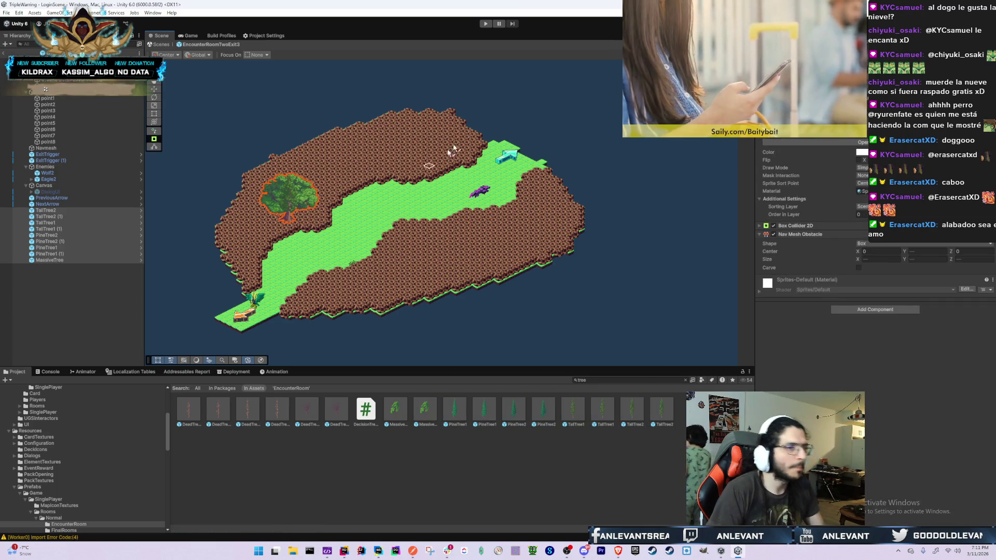
left_click(154, 89)
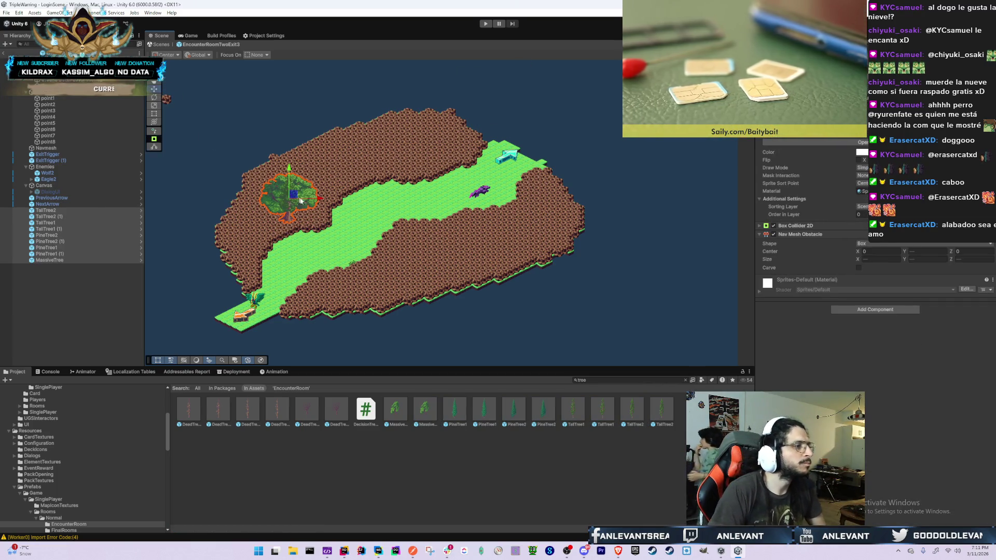
left_click_drag(294, 197, 331, 163)
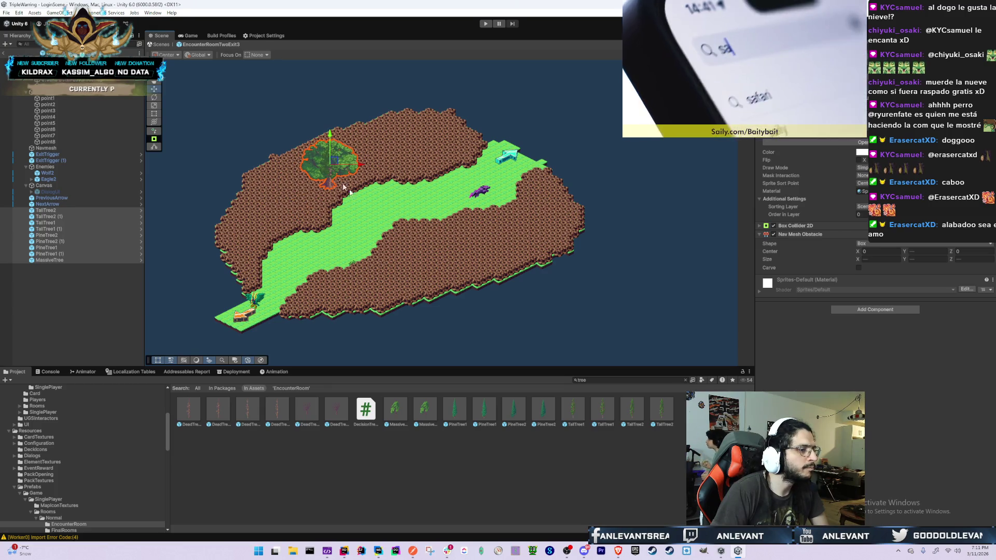
Step: Move TallTree2 toward the cliff's upper right, then select all trees from TallTree2 to MassiveTree
left_click(84, 216)
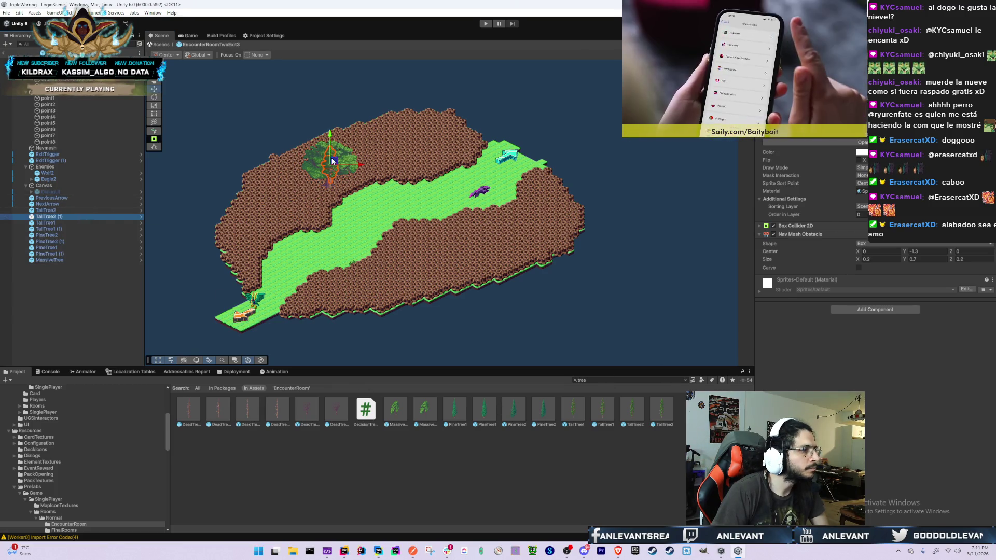
left_click(52, 210)
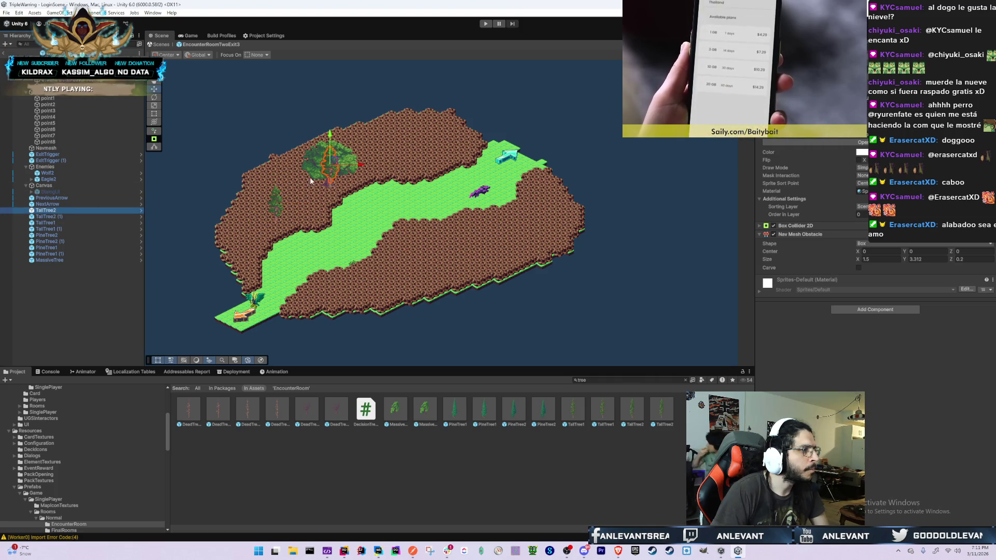
left_click_drag(334, 161, 393, 141)
left_click(93, 216)
left_click(73, 210)
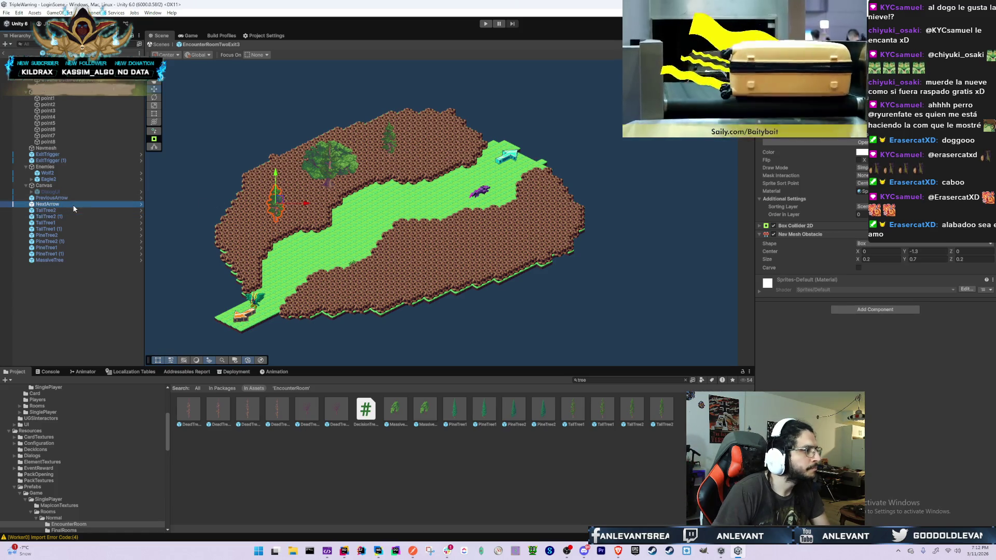
left_click(82, 260, "shift")
right_click(80, 255)
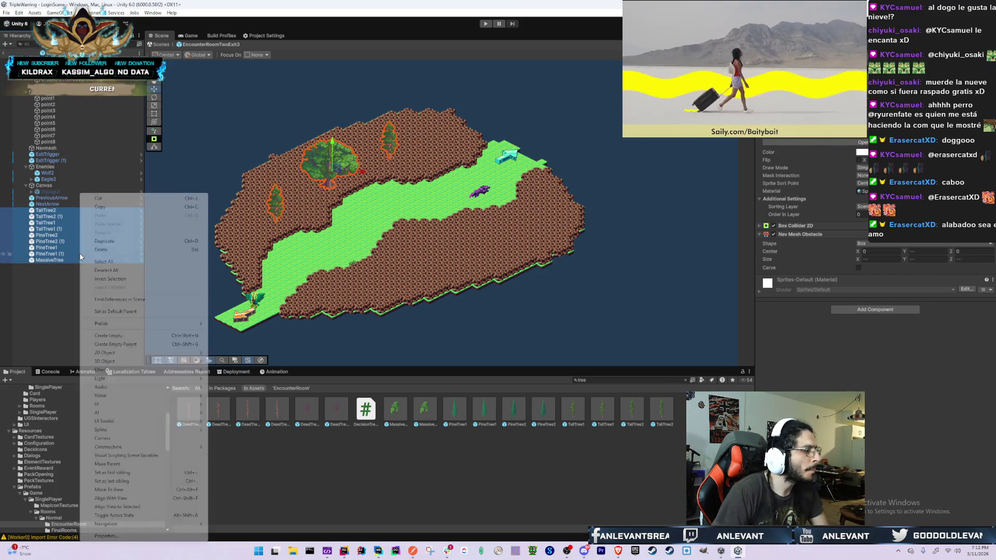
Step: Create an empty parent for the selected trees and name it 'Trees'
left_click(146, 346)
type("Trees")
key("Return")
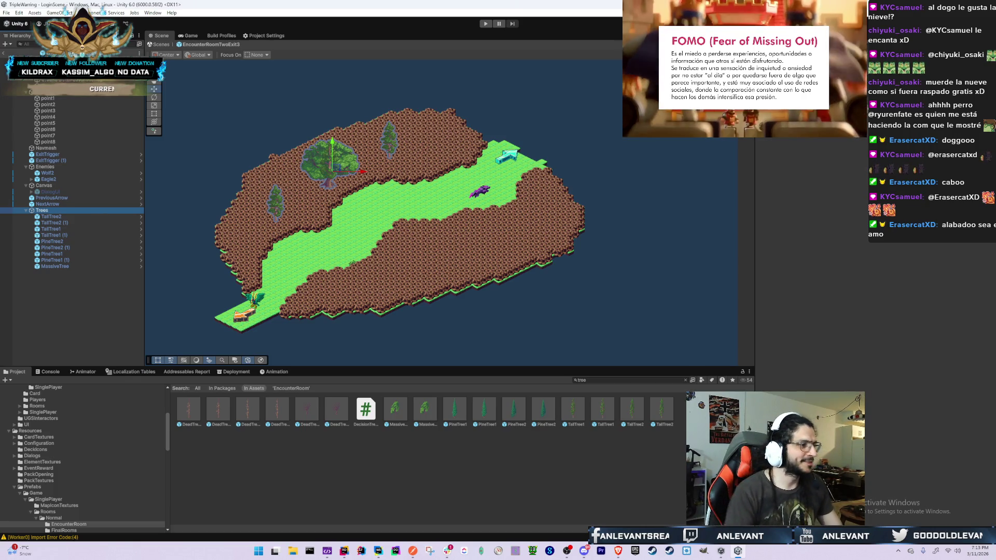
Step: Move TallTree1 up and right and PineTree1 further left on the upper cliff
left_click(332, 176)
left_click(332, 176)
mouse_move(332, 177)
left_mouse_down()
mouse_move(345, 154)
mouse_move(286, 158)
mouse_move(390, 156)
left_mouse_up()
left_click(335, 159)
left_click(335, 165)
left_click(302, 170)
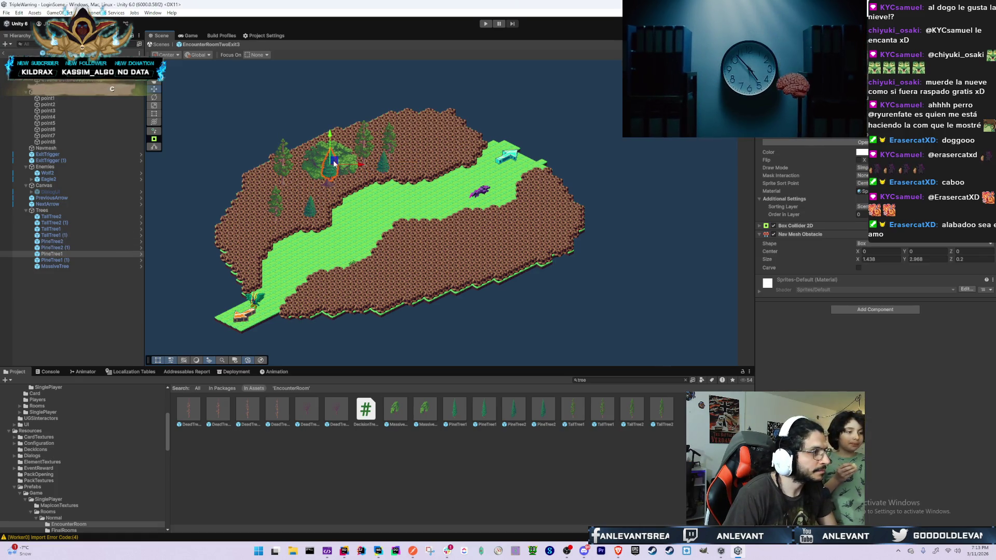
left_click_drag(302, 170, 264, 173)
Step: Move PineTree1 (1) up and right, then select the trees from TallTree2 to MassiveTree
left_click(334, 168)
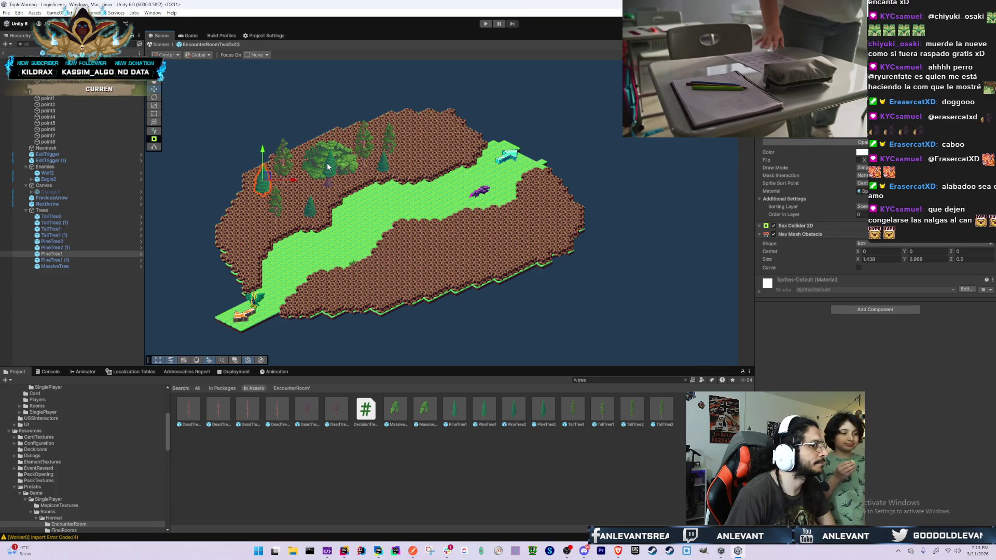
left_click_drag(347, 169, 431, 152)
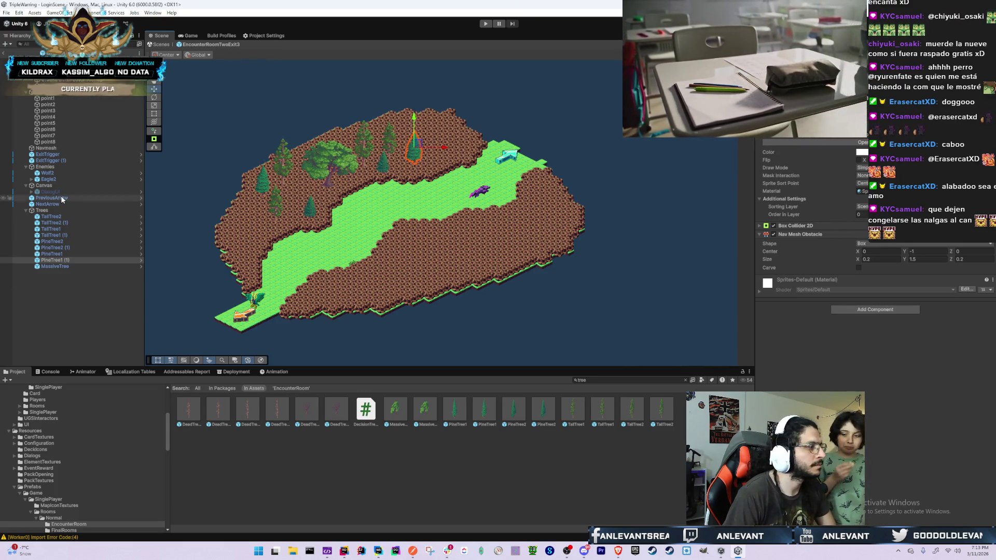
left_click(54, 216)
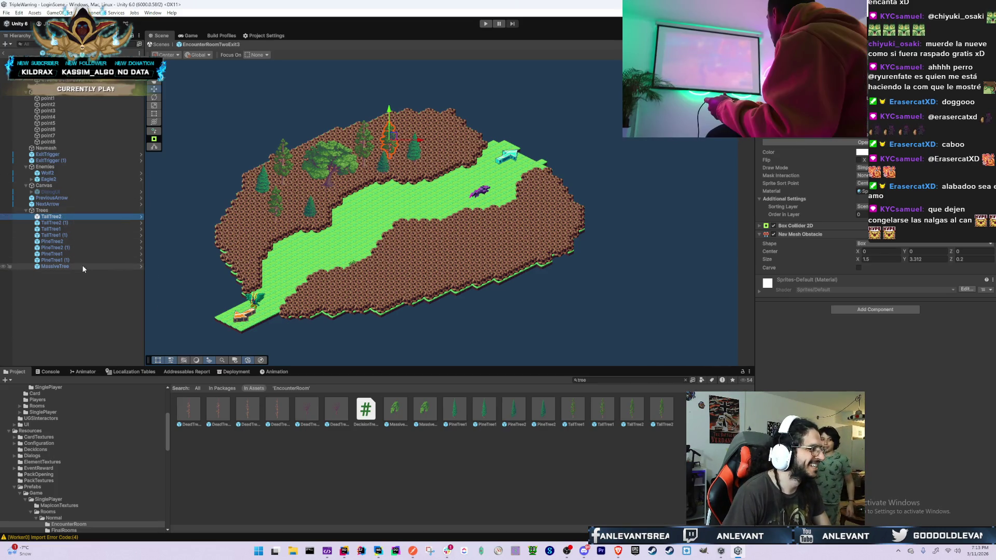
left_click(80, 267, "shift")
Step: Duplicate the eight trees excluding MassiveTree and shift the copies left along the cliff
left_click(79, 267, "ctrl")
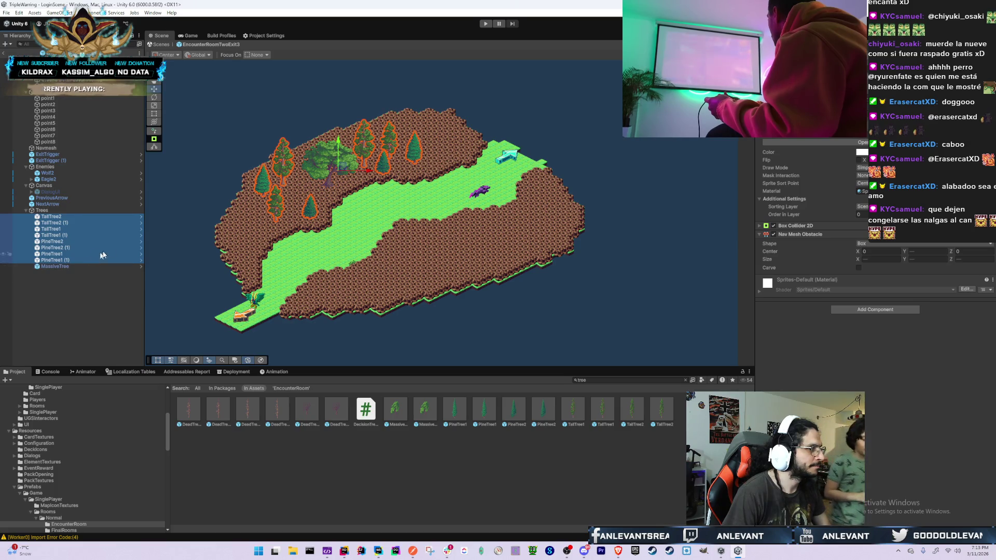
key("ctrl+d")
left_click_drag(346, 167, 312, 178)
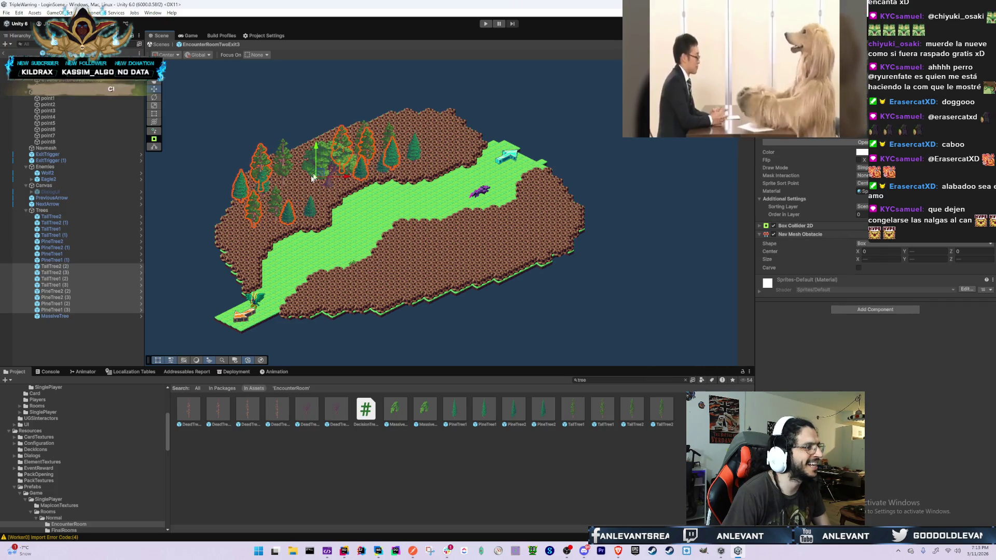
left_click(340, 149)
left_click_drag(304, 176, 307, 184)
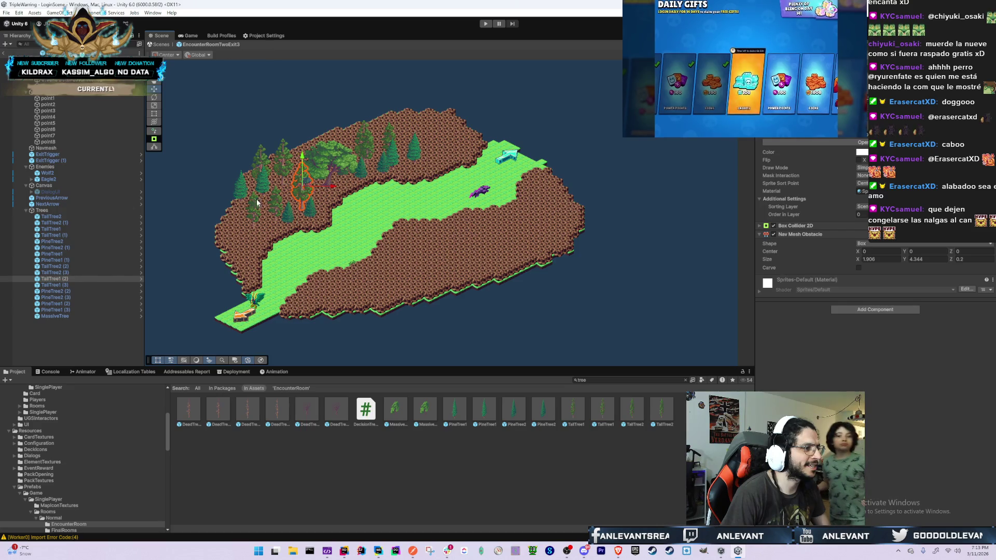
left_click(243, 191)
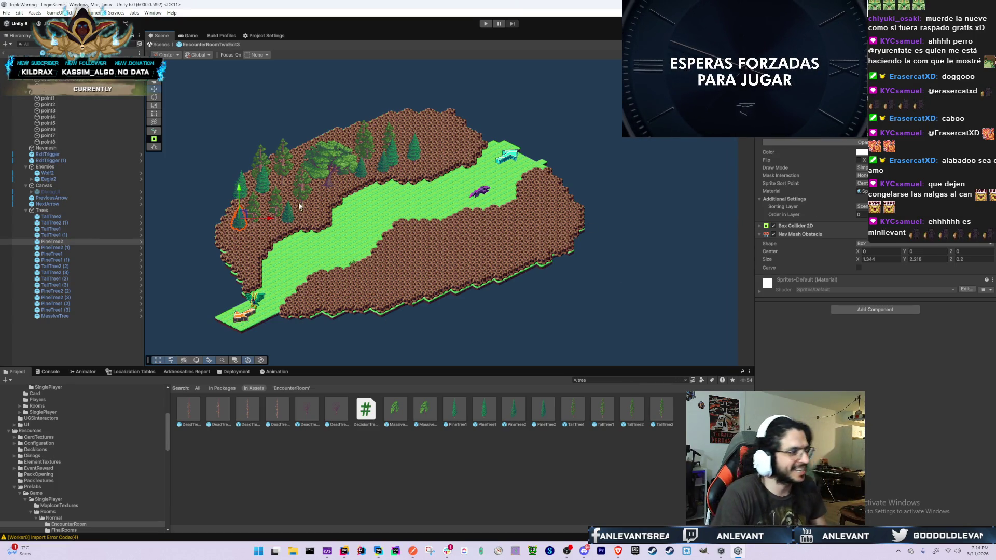
Step: Duplicate the tree range again, excluding MassiveTree, and move the copies up-right along the ridge
mouse_move(218, 122)
left_mouse_down()
mouse_move(400, 188)
mouse_move(459, 234)
left_mouse_up()
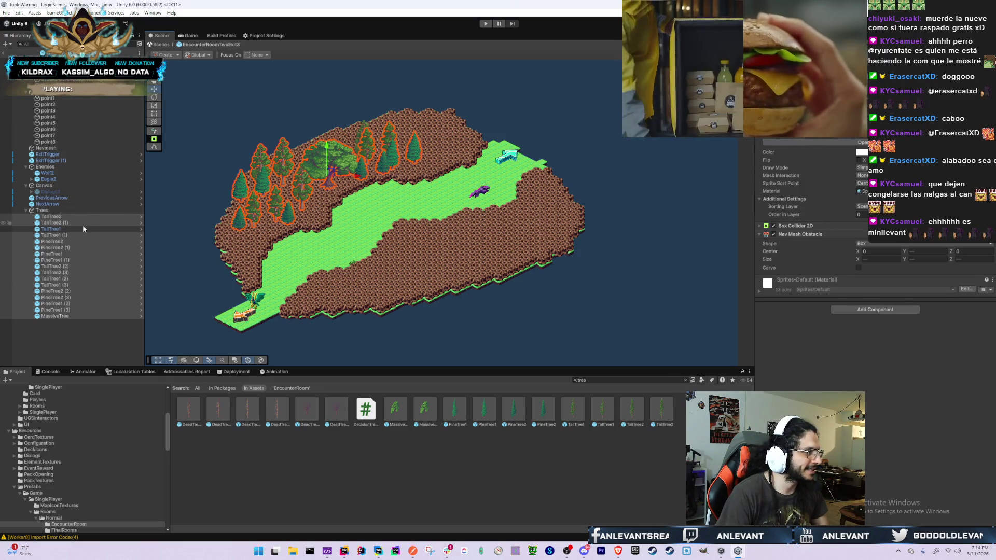
left_click(58, 234)
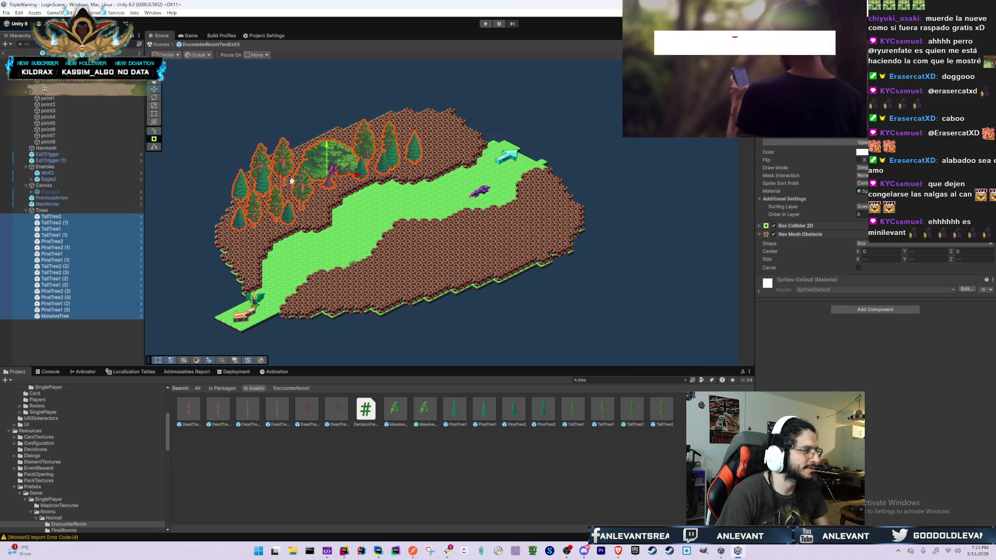
left_click(66, 316, "ctrl")
key("ctrl+d")
left_click_drag(334, 170, 390, 144)
left_click_drag(353, 188, 396, 136)
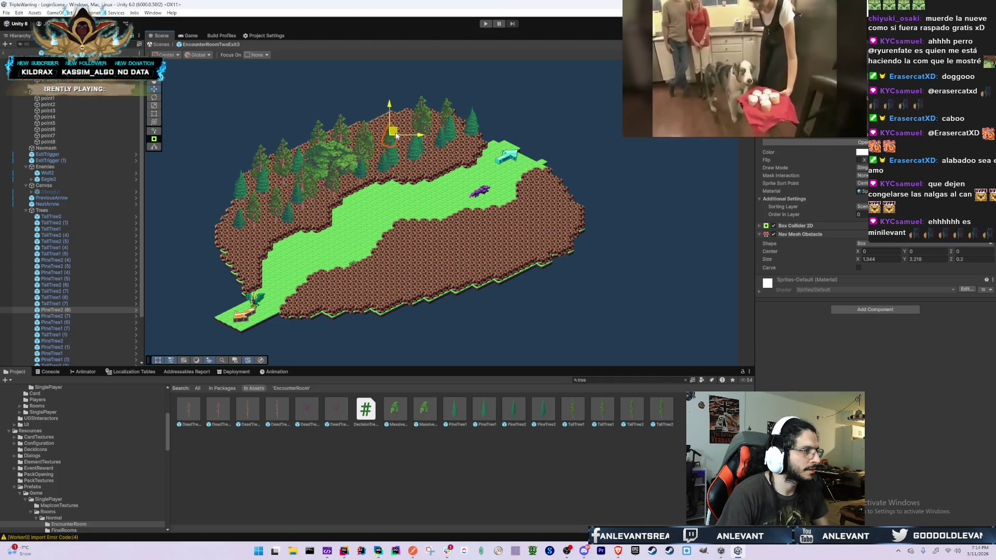
Step: Spread individual tall and pine trees higher up the ridge toward its top-right
left_click(474, 129)
left_click(362, 167)
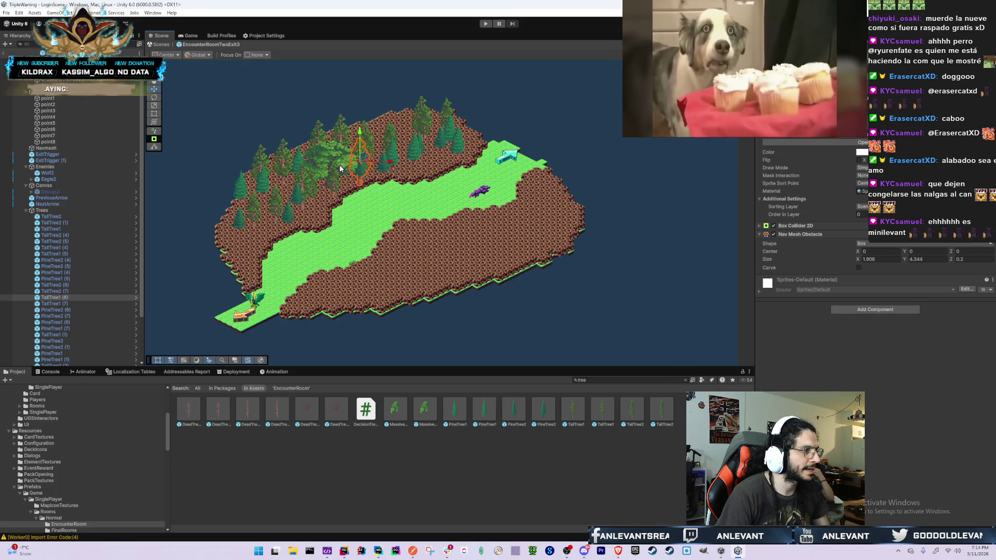
left_click(341, 170)
mouse_move(337, 188)
left_mouse_down()
mouse_move(379, 163)
mouse_move(416, 159)
left_mouse_up()
left_click(401, 256)
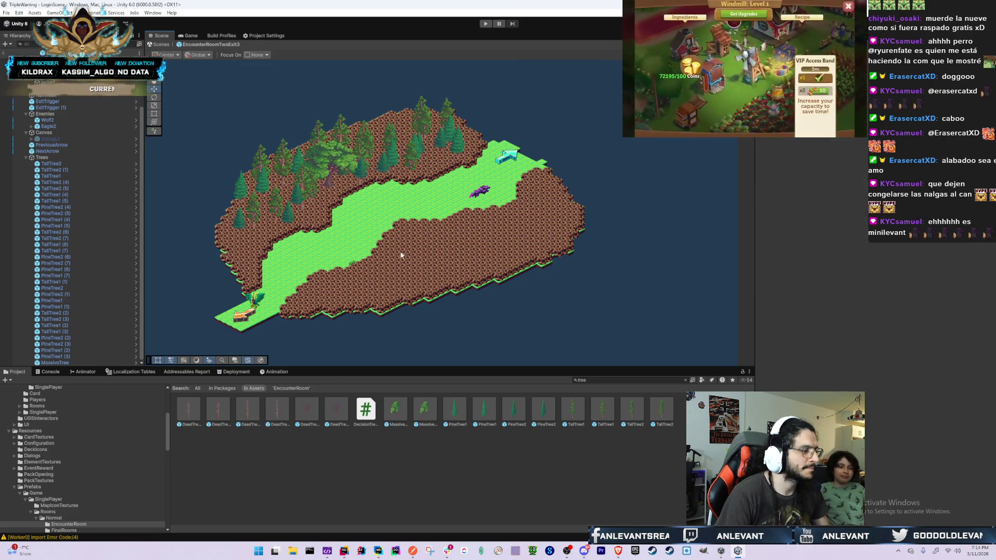
left_click_drag(396, 158, 413, 126)
left_click(391, 146)
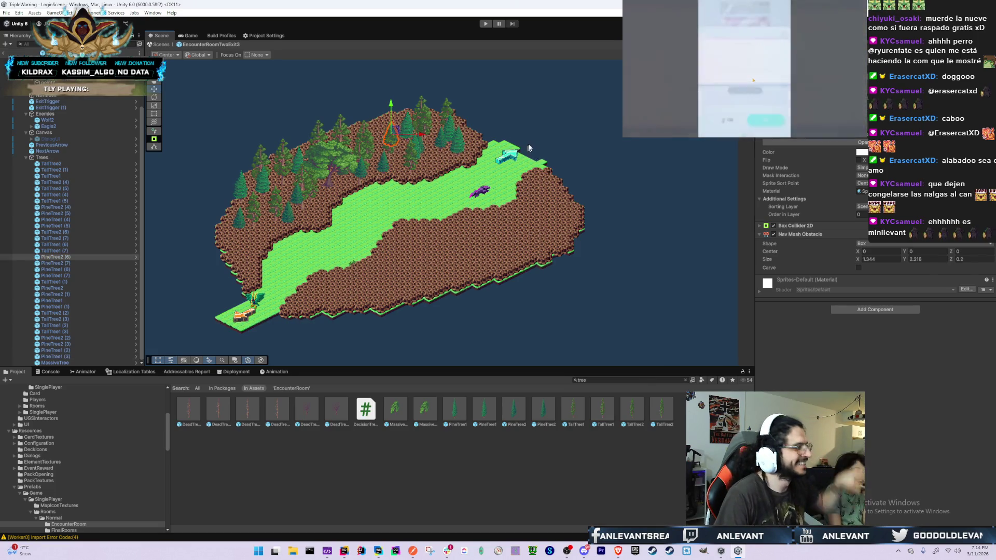
left_click_drag(396, 134, 385, 126)
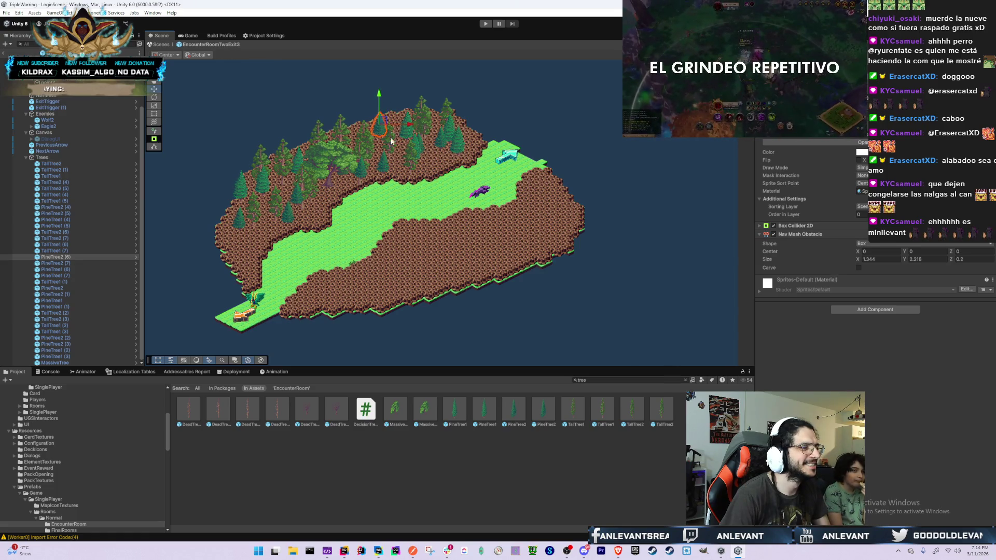
Step: Move a pine down-left, then shift the trees TallTree2 through PineTree1 (3) right along the ridge
left_click(305, 192)
mouse_move(305, 192)
left_mouse_down()
mouse_move(281, 189)
mouse_move(260, 230)
left_mouse_up()
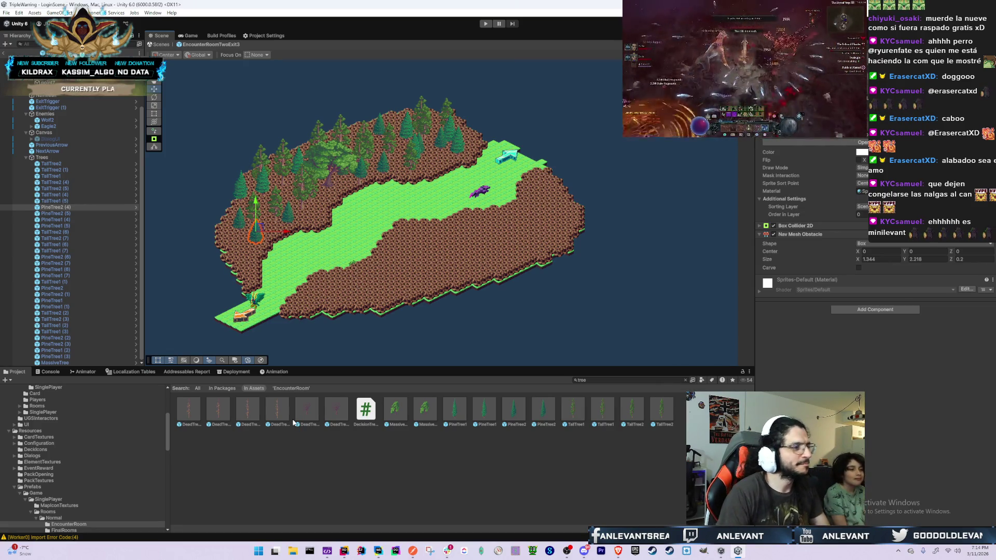
left_click(295, 219)
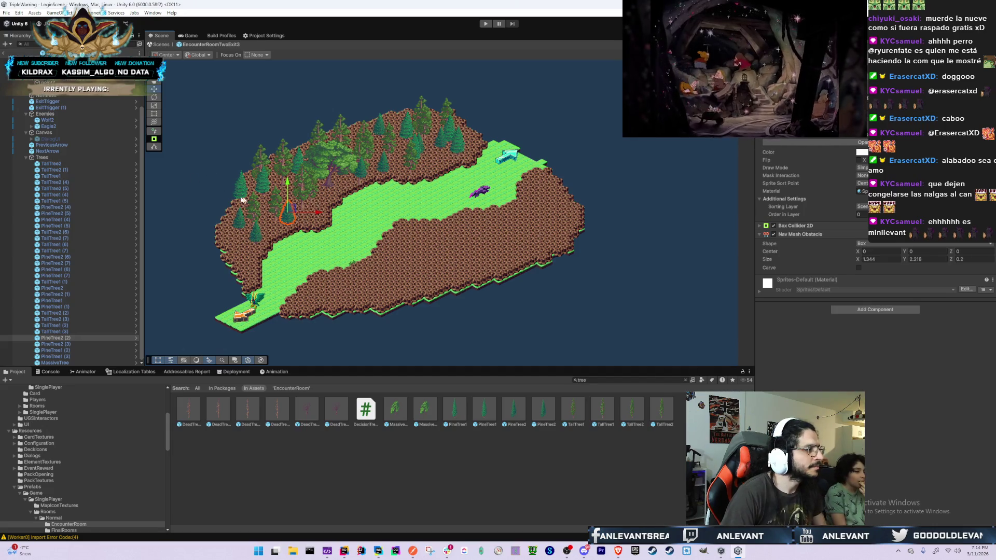
left_click(49, 165)
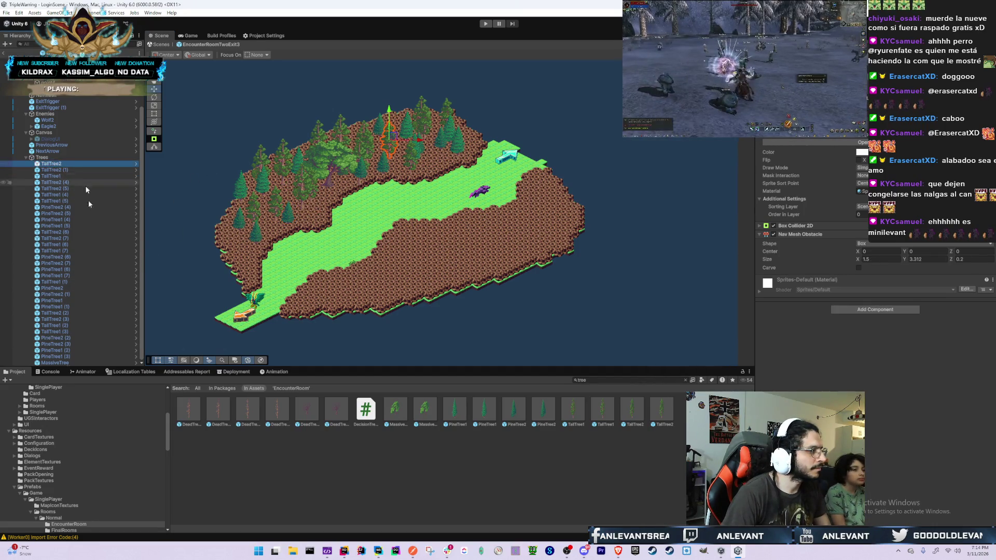
left_click(81, 356, "shift")
left_click(362, 166)
left_click_drag(357, 167, 375, 165)
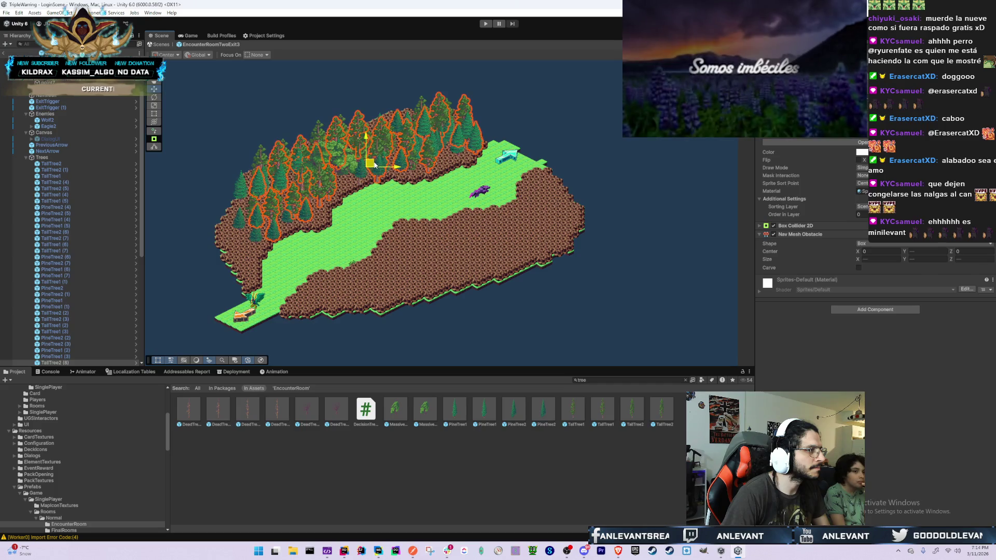
Step: Duplicate the tree range, drag the copies onto the lower cliff, and duplicate them again
left_click(346, 168)
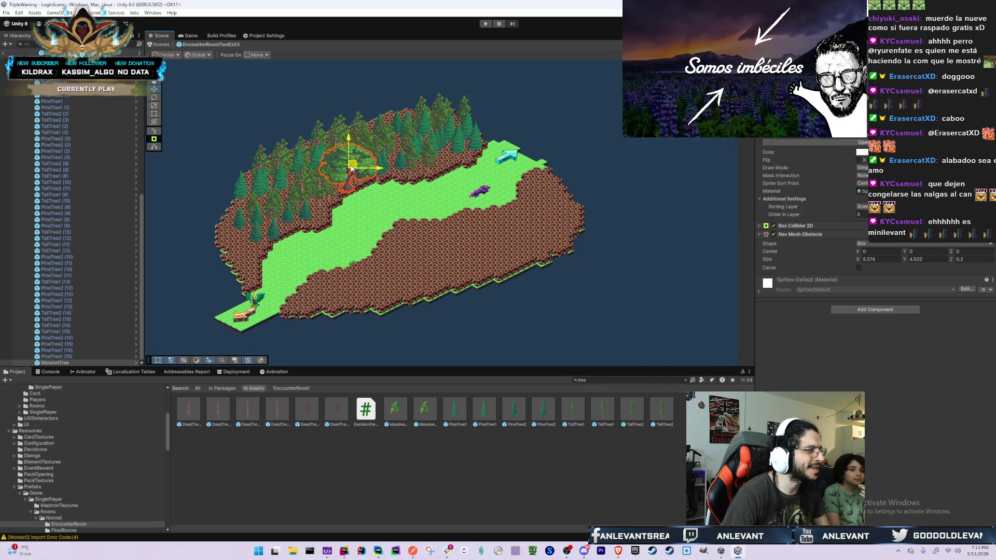
scroll(80, 99, "up", 5)
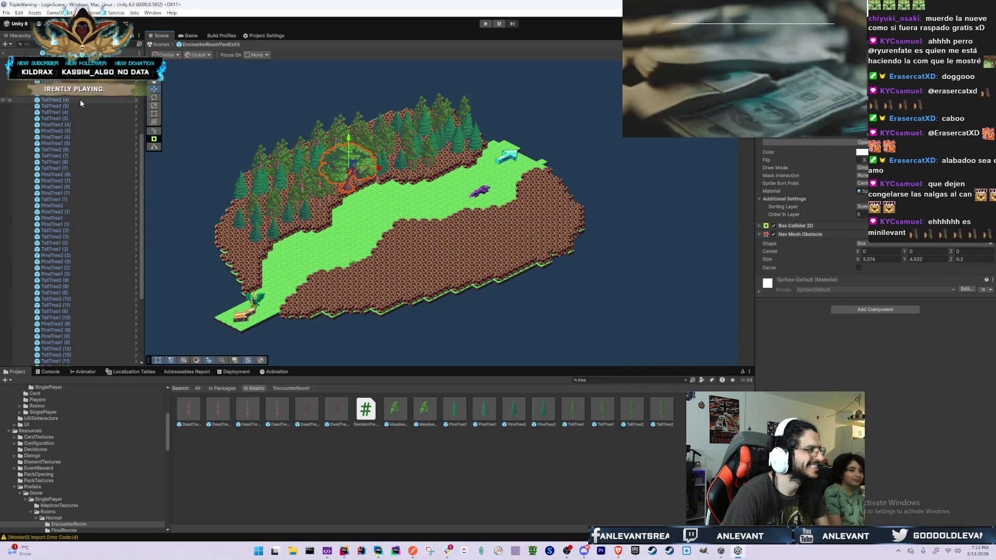
scroll(83, 135, "down", 4)
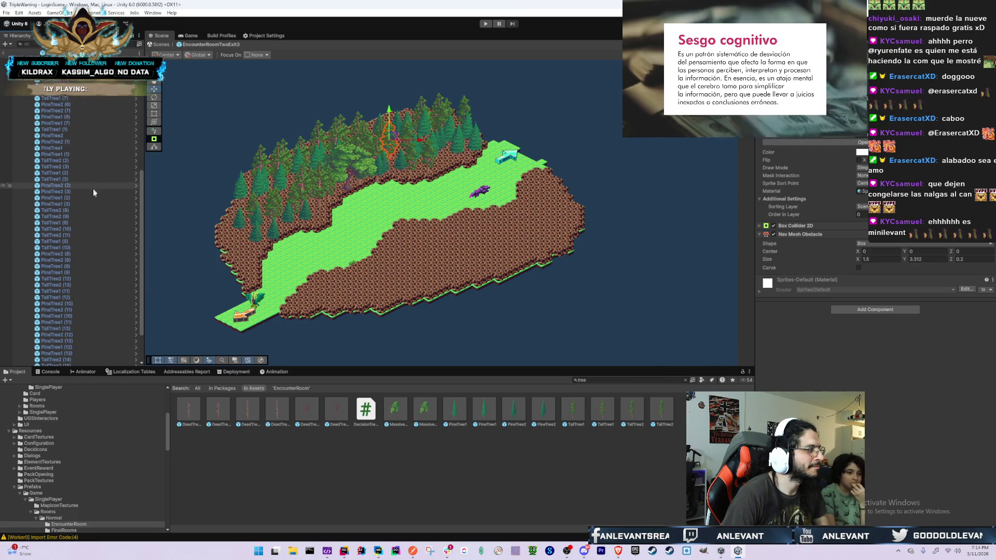
left_click(77, 242, "shift")
key("ctrl+d")
mouse_move(354, 168)
left_mouse_down()
mouse_move(326, 195)
mouse_move(443, 241)
mouse_move(470, 276)
left_mouse_up()
key("ctrl+d")
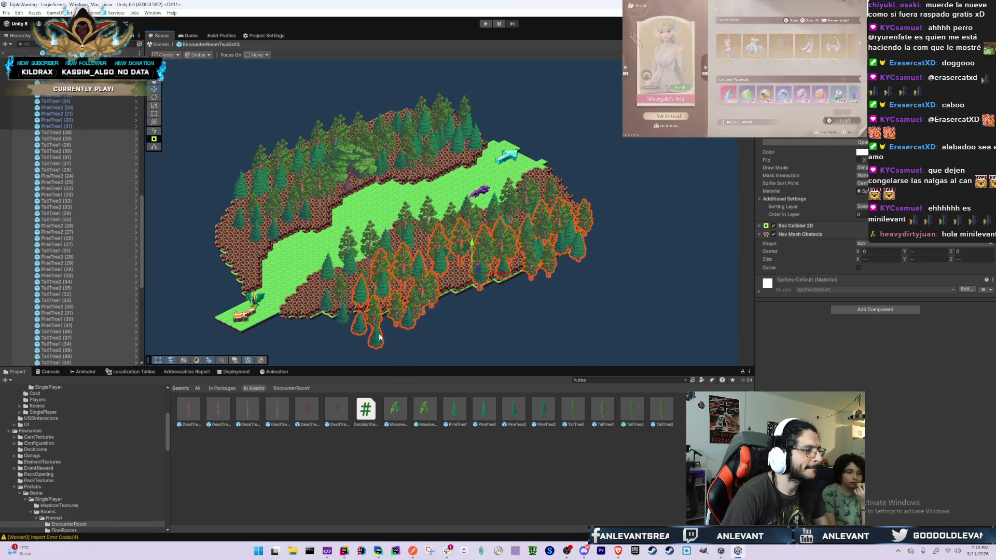
Step: Spread two tall trees out across the lower cliff, one moved left
left_click(379, 337)
left_click(373, 319)
mouse_move(384, 313)
left_mouse_down()
mouse_move(412, 288)
mouse_move(420, 255)
left_mouse_up()
left_click(407, 311)
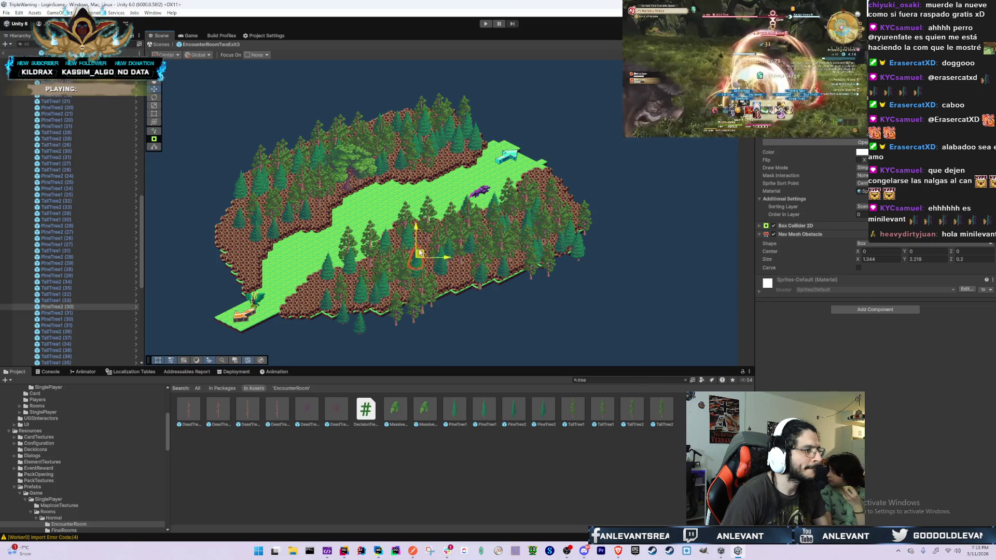
left_click(415, 308)
left_click_drag(416, 302, 322, 280)
Step: Move a pine tree and a tall tree up-left on the lower cliff
left_click(360, 325)
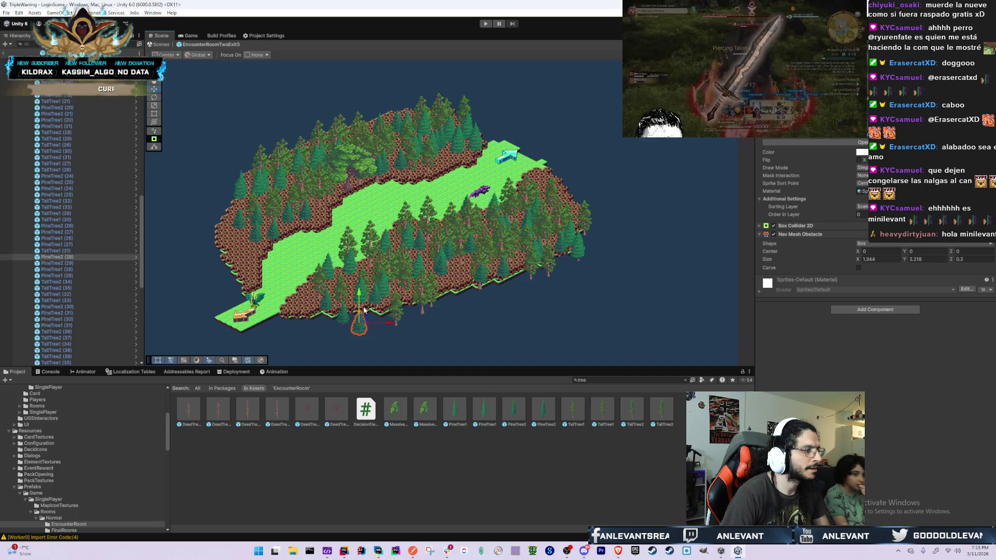
left_click(360, 328)
mouse_move(362, 321)
left_mouse_down()
mouse_move(310, 288)
mouse_move(314, 300)
left_mouse_up()
left_click(330, 305)
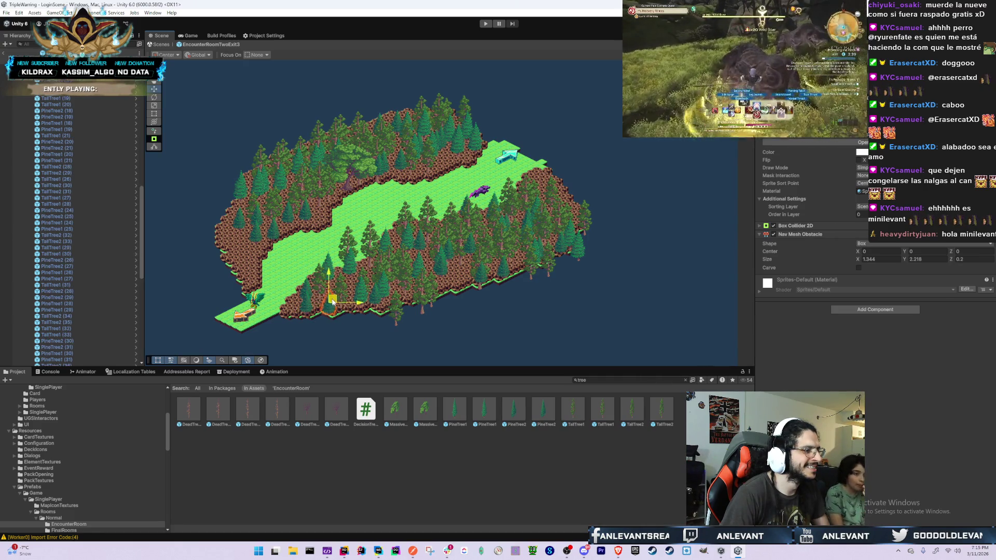
left_click(403, 308)
left_click_drag(403, 308, 356, 274)
Step: Reposition a tall tree up-right, pull a pine left, and push a tree to the cliff's right end
left_click(430, 304)
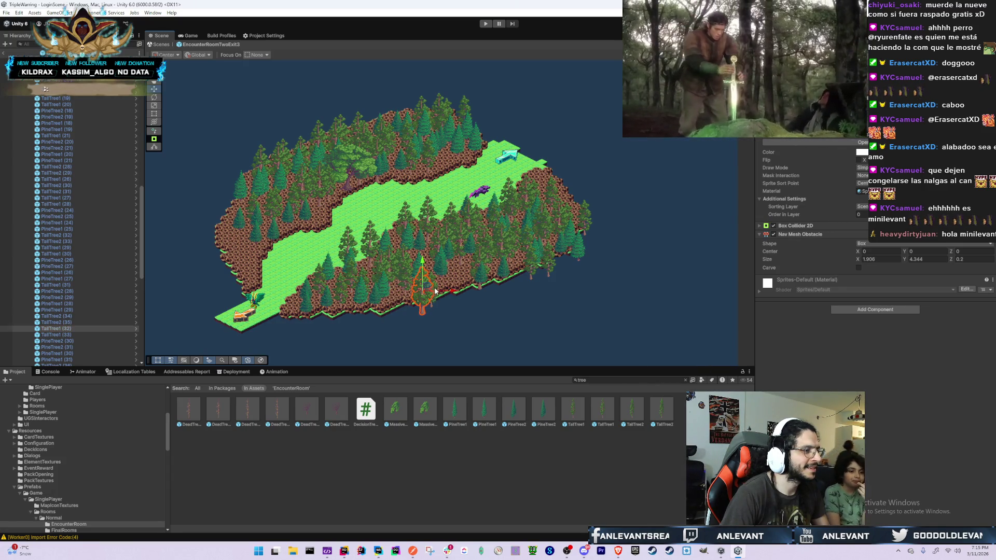
mouse_move(436, 290)
left_mouse_down()
mouse_move(472, 263)
mouse_move(434, 260)
mouse_move(426, 232)
left_mouse_up()
left_click(439, 285)
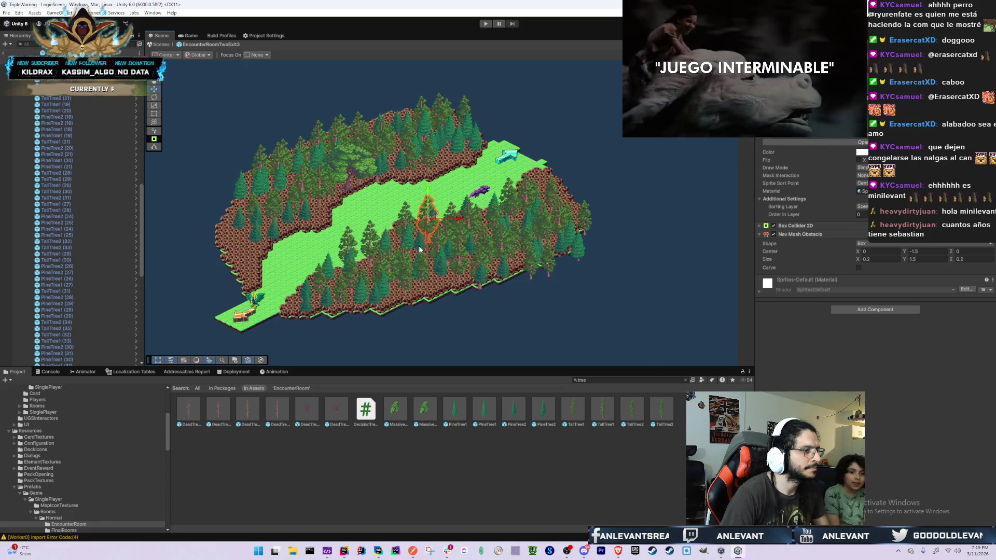
left_click(420, 249)
left_click(582, 253)
left_click_drag(582, 253, 440, 273)
left_click_drag(560, 264, 584, 203)
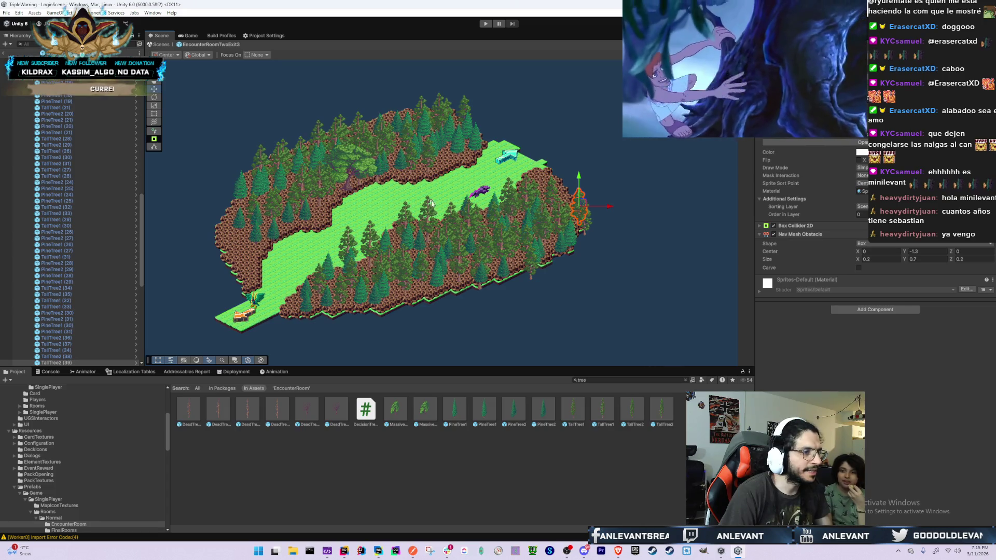
Step: Shift two pine trees left and raise a tall tree near the exit on the lower cliff
left_click(480, 283)
left_click_drag(484, 271, 429, 280)
left_click(512, 272)
left_click_drag(511, 271, 405, 283)
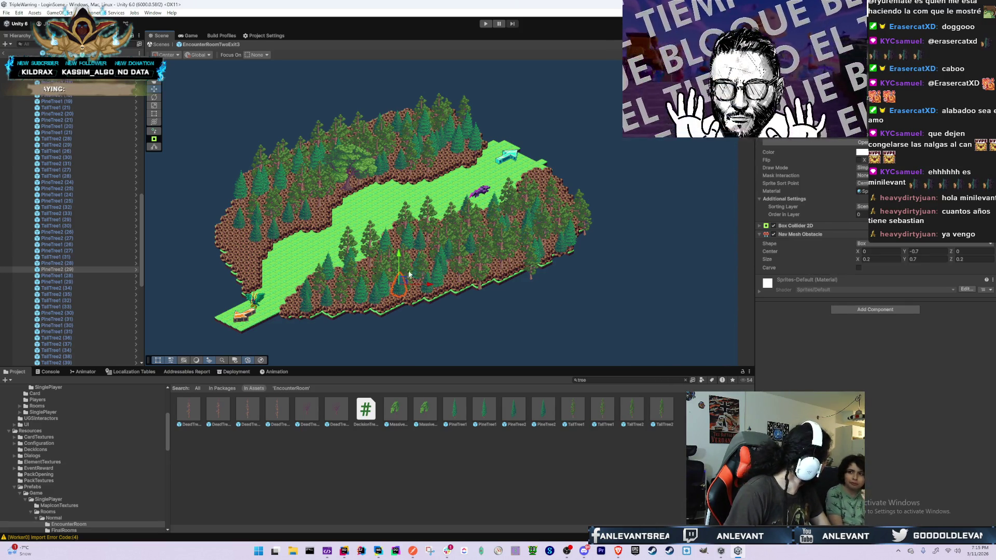
left_click(482, 276)
mouse_move(482, 267)
left_mouse_down()
mouse_move(535, 258)
mouse_move(541, 178)
left_mouse_up()
left_click(529, 271)
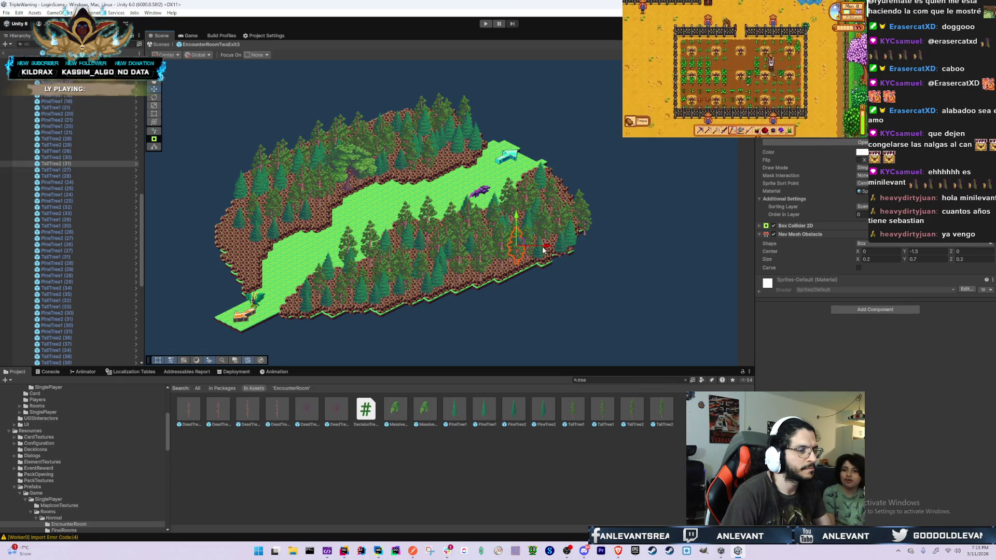
Step: Move a pine up-right and a tall tree down-left at the lower cliff's right end
left_click(539, 243)
mouse_move(541, 245)
left_mouse_down()
mouse_move(572, 233)
mouse_move(568, 179)
left_mouse_up()
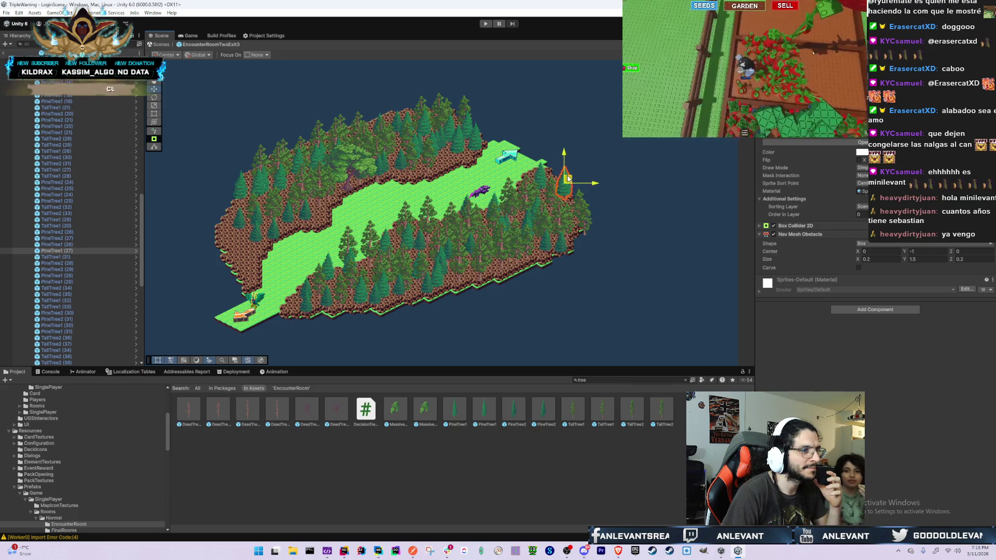
left_click(582, 223)
left_click_drag(588, 220, 541, 239)
Step: Reframe the view and box-select the tree cluster on the upper-left cliff
left_click_drag(571, 194, 556, 241)
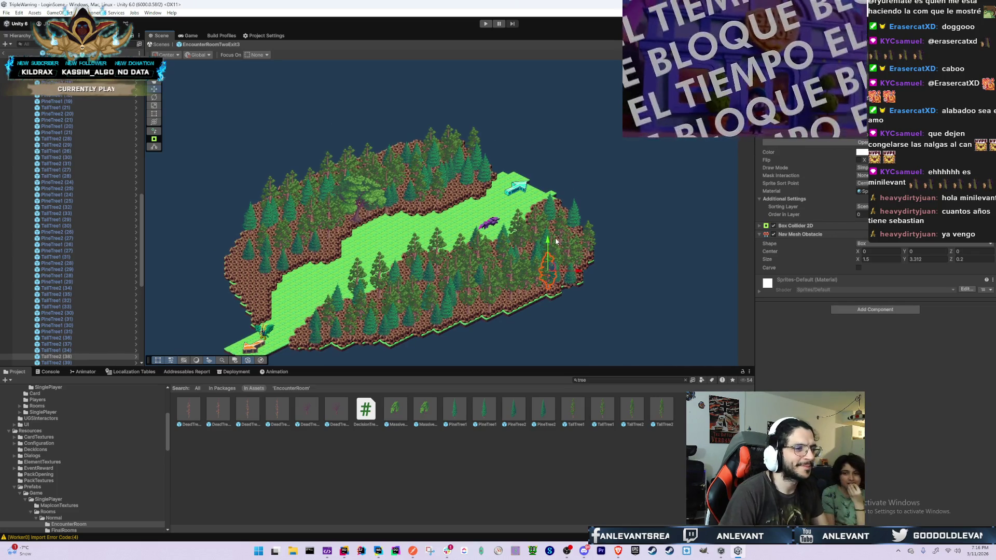
left_click(574, 279)
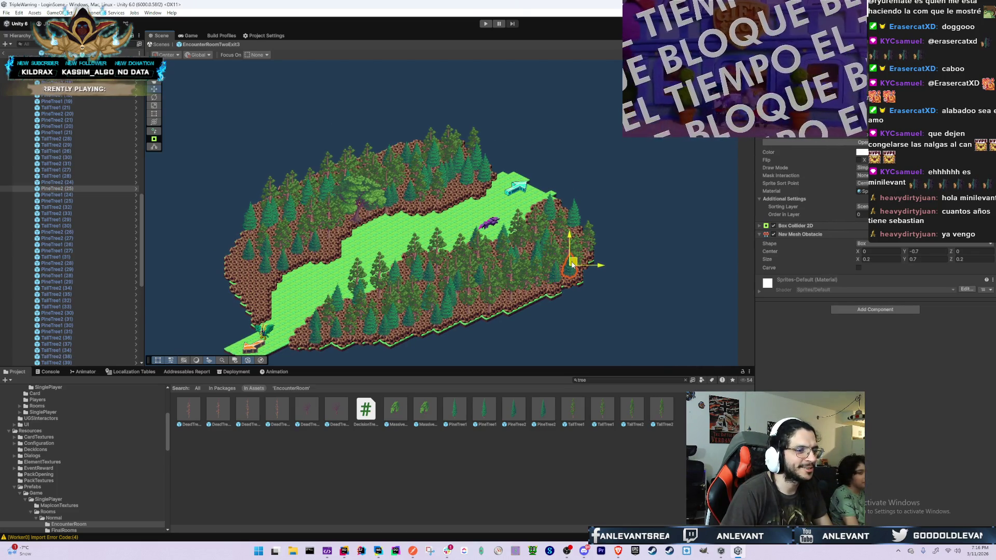
left_click_drag(419, 287, 443, 274)
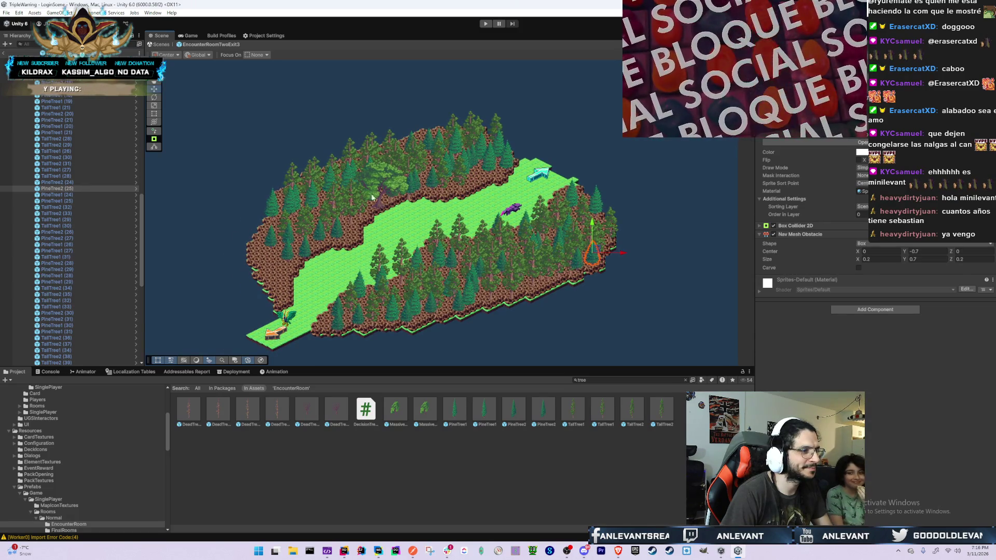
mouse_move(356, 258)
left_mouse_down()
mouse_move(314, 191)
mouse_move(271, 179)
left_mouse_up()
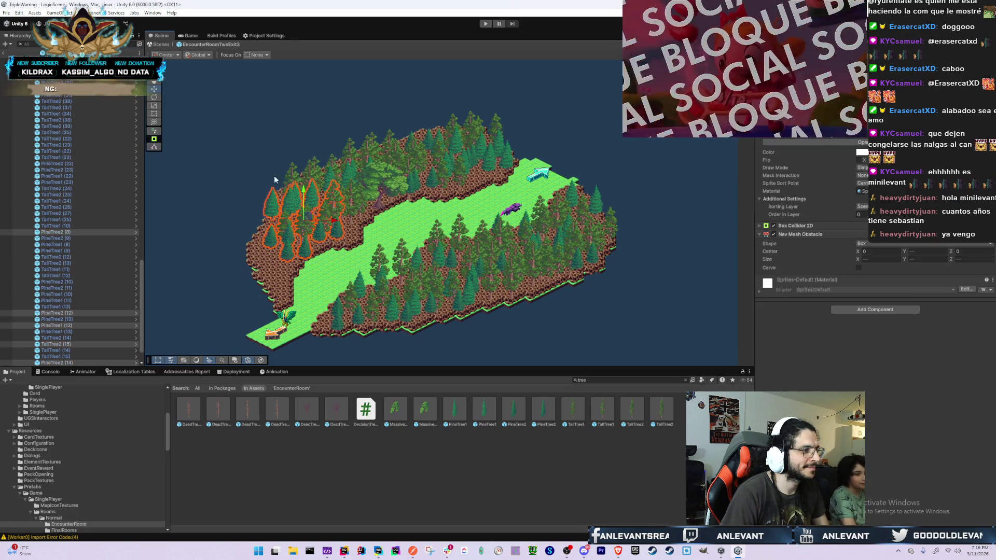
Step: Move the tree cluster and several edge trees, including the tall tree, off the cliffs onto grass
left_click_drag(320, 221, 327, 277)
left_click(260, 238)
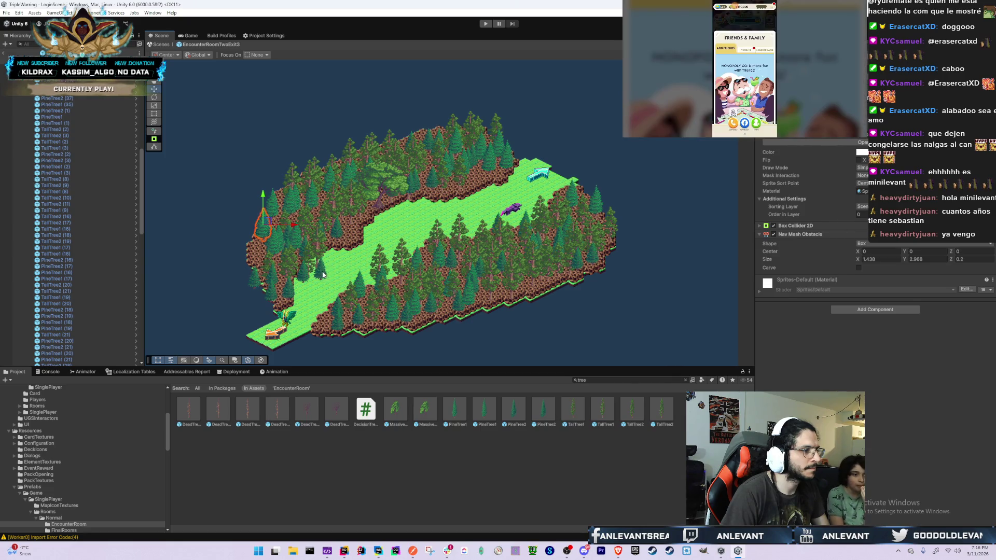
left_click(259, 239)
left_click(262, 270)
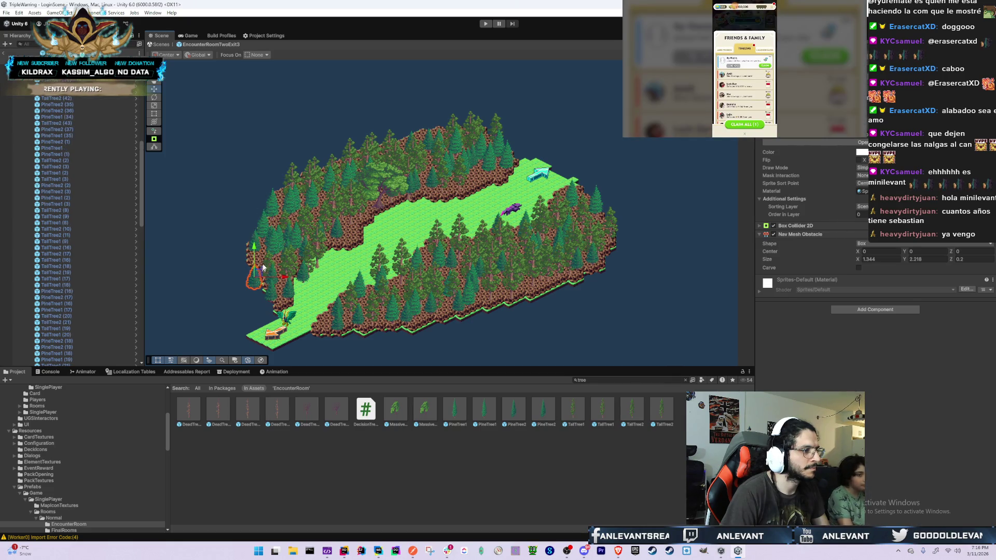
left_click_drag(262, 275, 299, 280)
left_click(292, 261)
left_click(328, 243)
left_click_drag(328, 244, 366, 210)
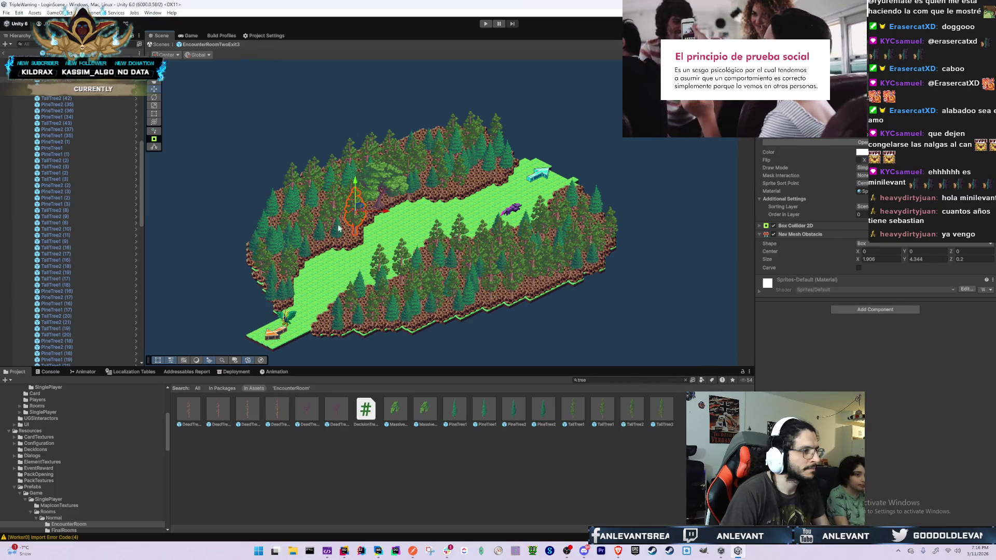
Step: Hide the forest's cliff tilemap by disabling its Tilemap Renderer
scroll(546, 231, "up", 3)
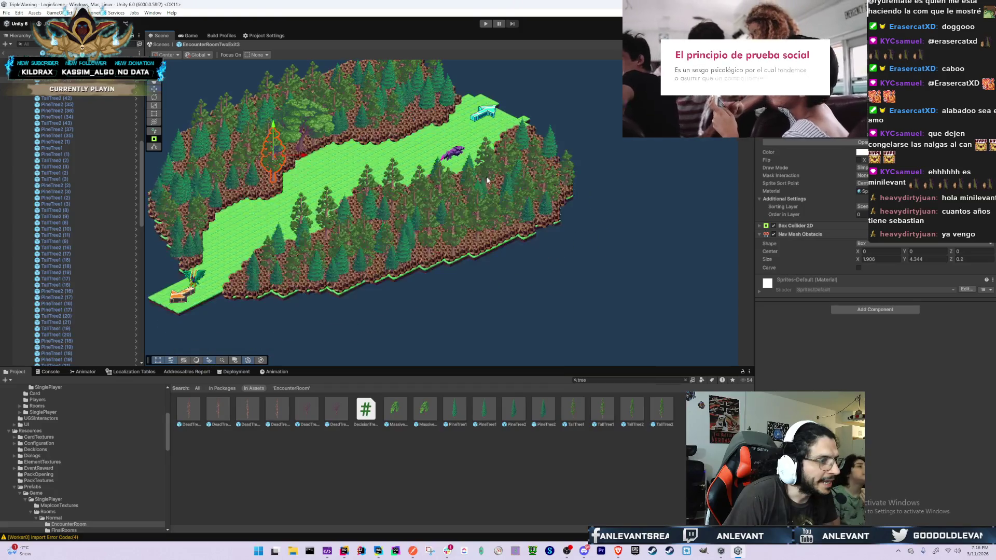
left_click(487, 109)
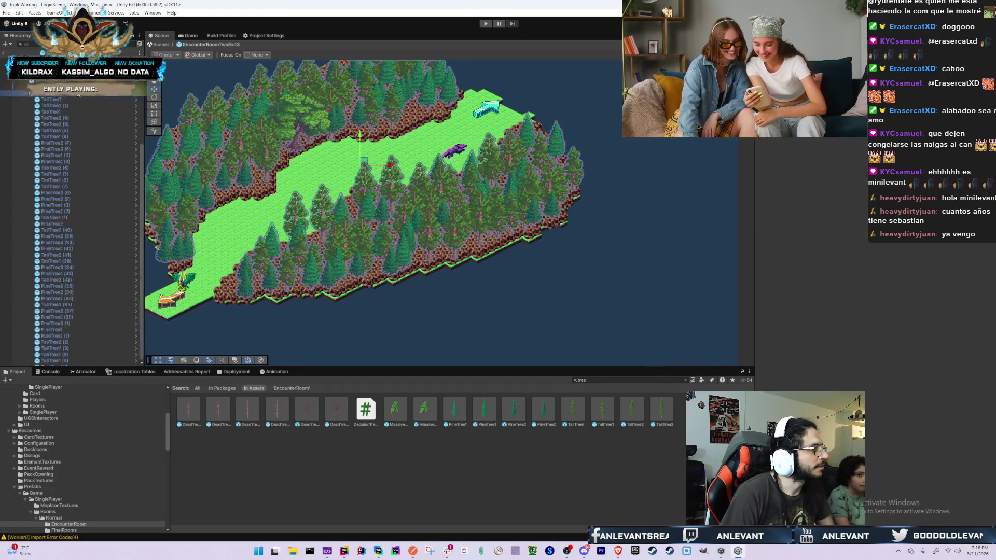
left_click(62, 84)
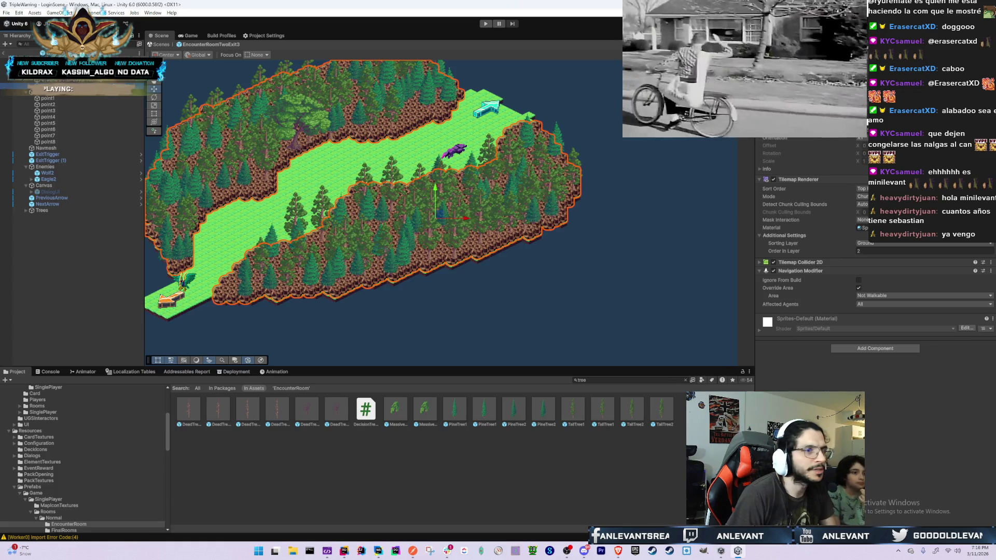
left_click(773, 180)
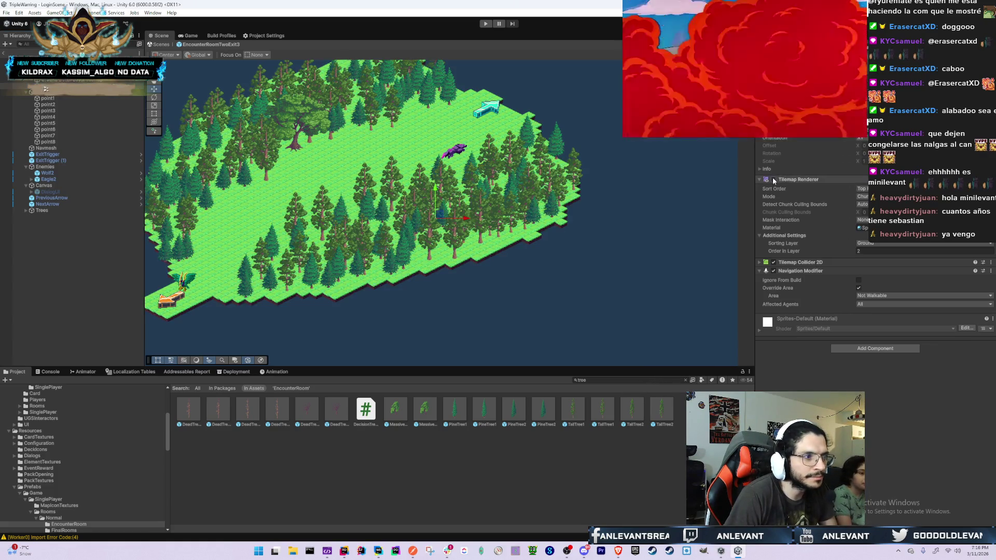
Step: Frame the tilemap, nudge a tall tree at the top and move TallTree2 (12) down-left
key("f")
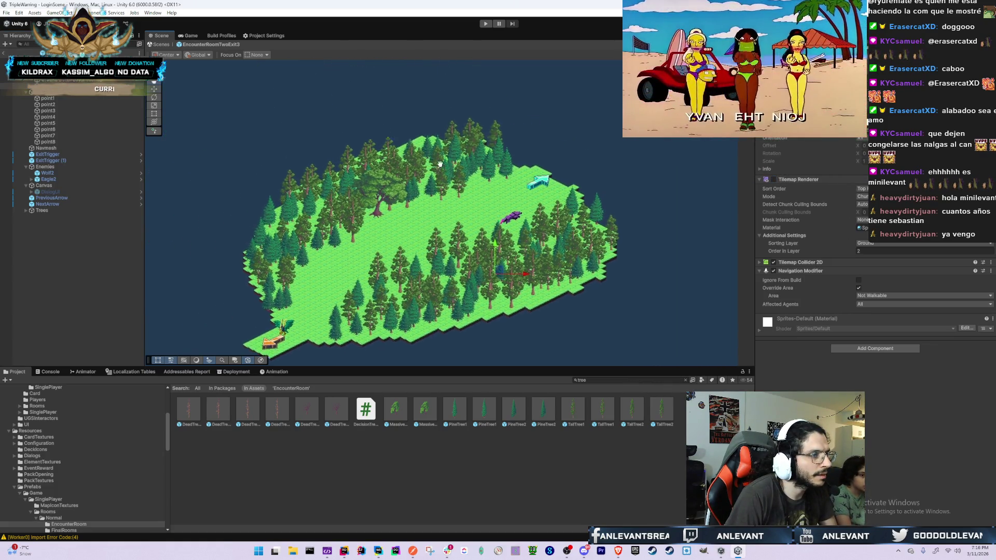
left_click(437, 150)
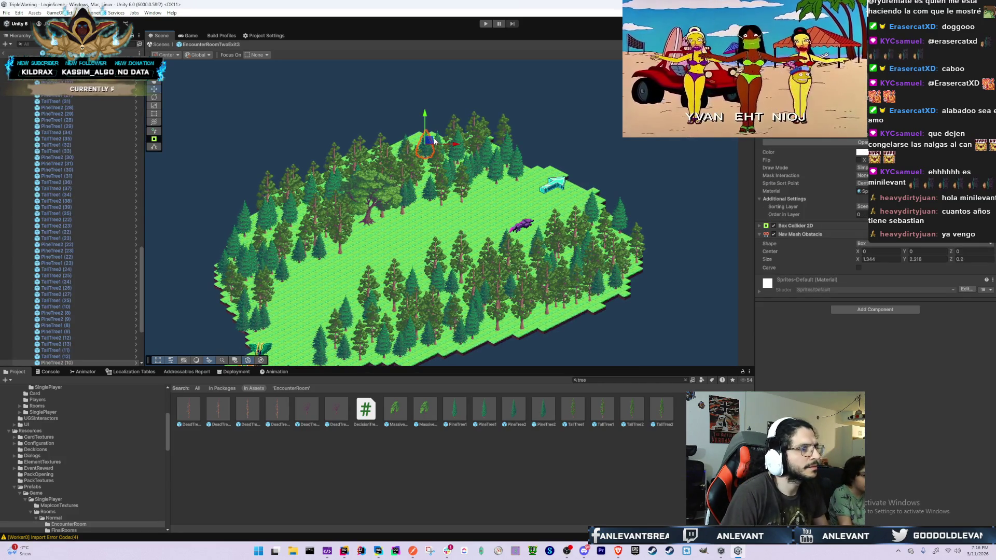
left_click(419, 122)
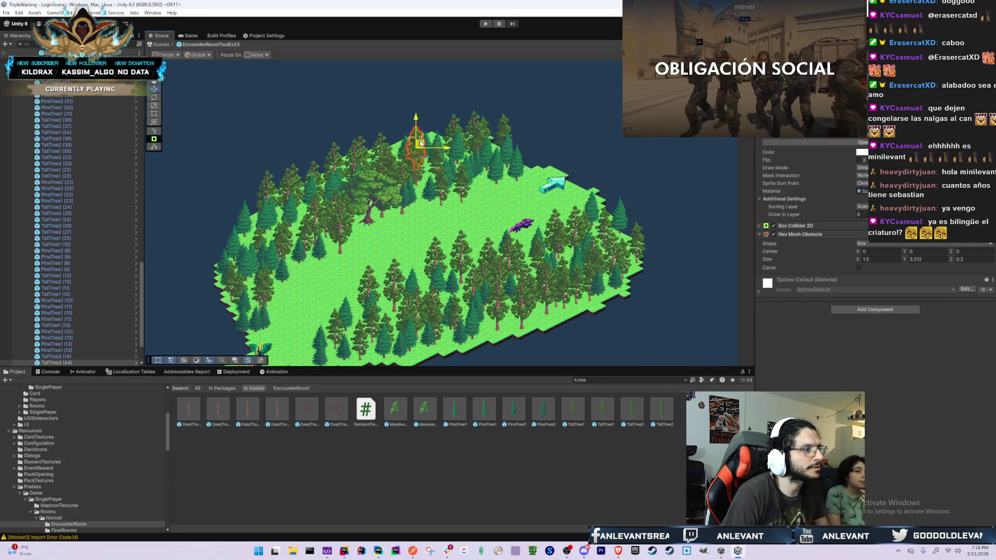
mouse_move(422, 120)
left_mouse_down()
mouse_move(418, 166)
mouse_move(419, 128)
left_mouse_up()
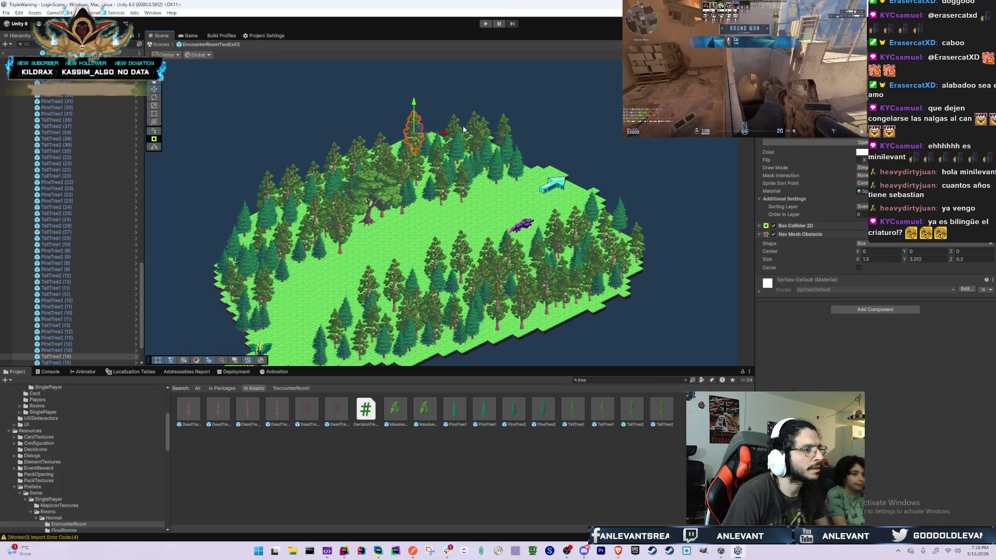
left_click(474, 139)
mouse_move(481, 132)
left_mouse_down()
mouse_move(439, 110)
mouse_move(430, 159)
mouse_move(465, 167)
left_mouse_up()
mouse_move(640, 251)
left_mouse_down()
mouse_move(547, 181)
mouse_move(501, 172)
left_mouse_up()
left_click(494, 175)
Step: Nudge a tree near PineTree2 (30), shift PineTree2 (24) left and TallTree2 (34) right
left_click(388, 212)
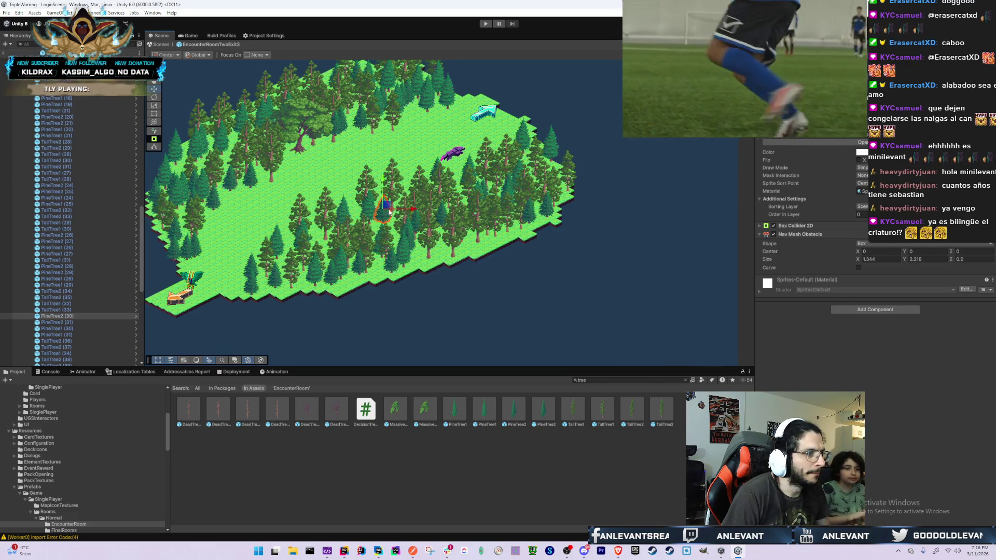
left_click(396, 196)
left_click_drag(397, 185, 395, 185)
left_click(416, 233)
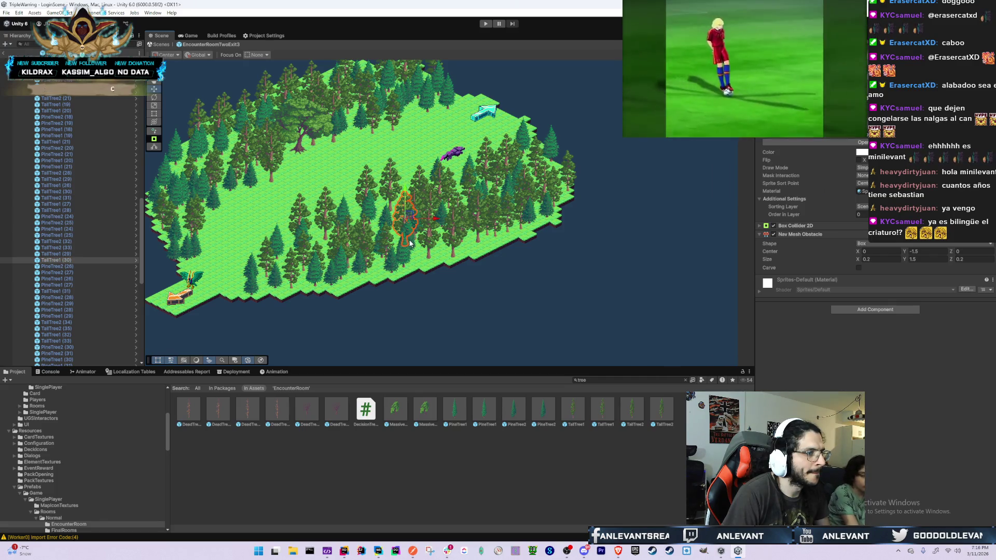
left_click(410, 231)
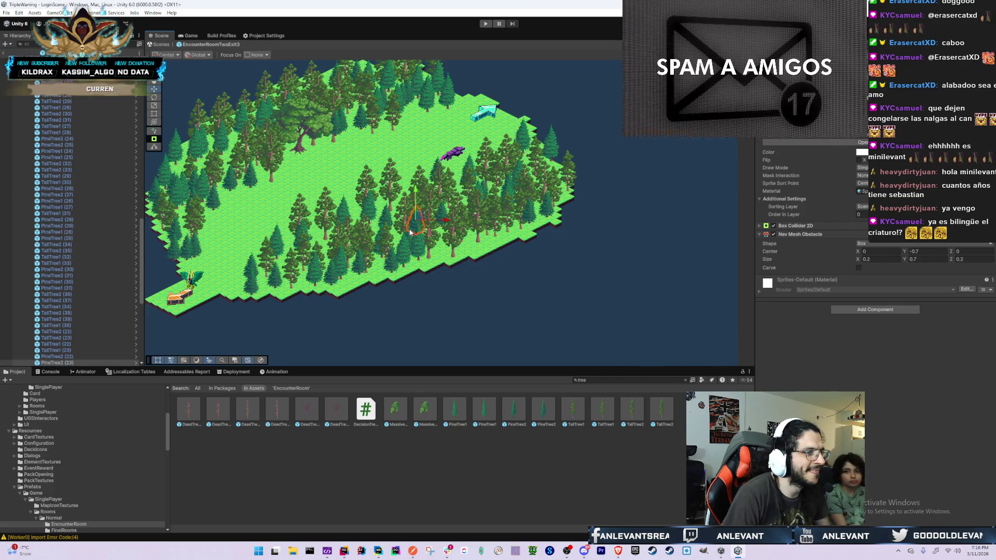
left_click(411, 237)
left_click_drag(411, 236, 401, 235)
left_click(465, 234)
left_click_drag(464, 225, 520, 222)
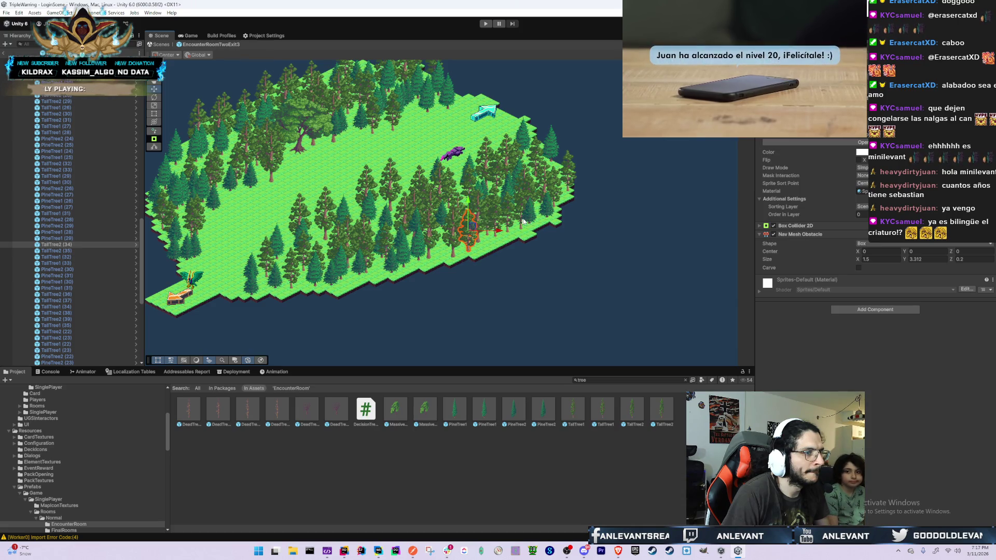
left_click(533, 220)
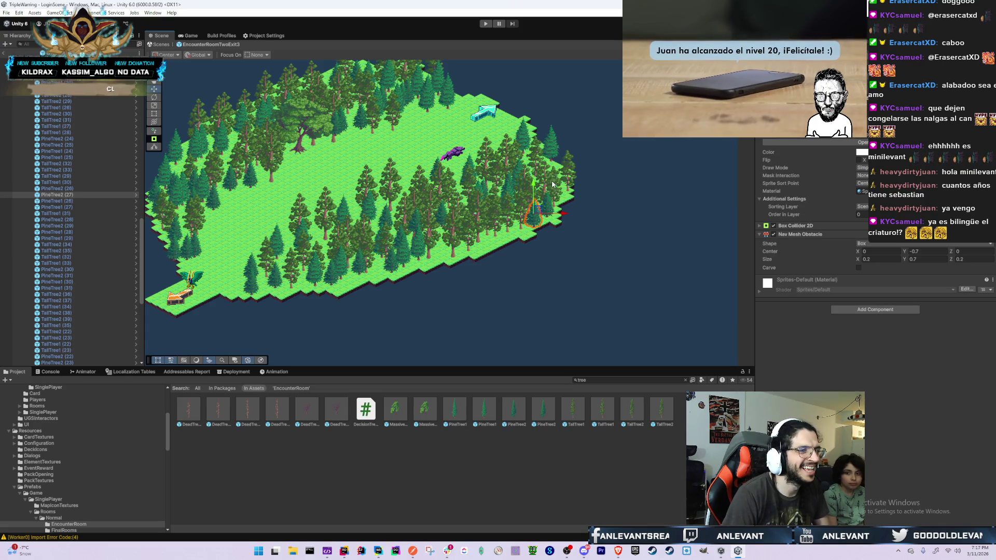
left_click(550, 156)
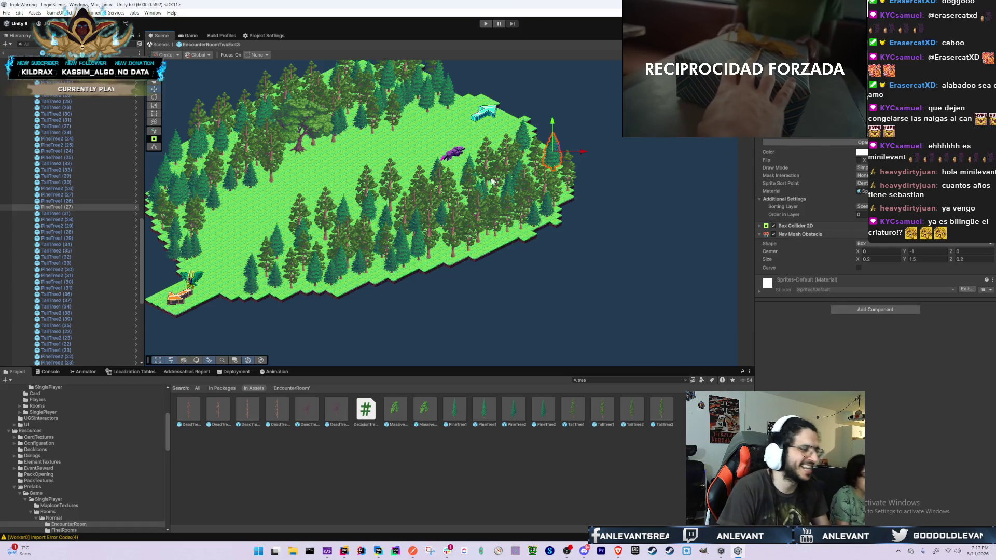
scroll(462, 141, "up", 2)
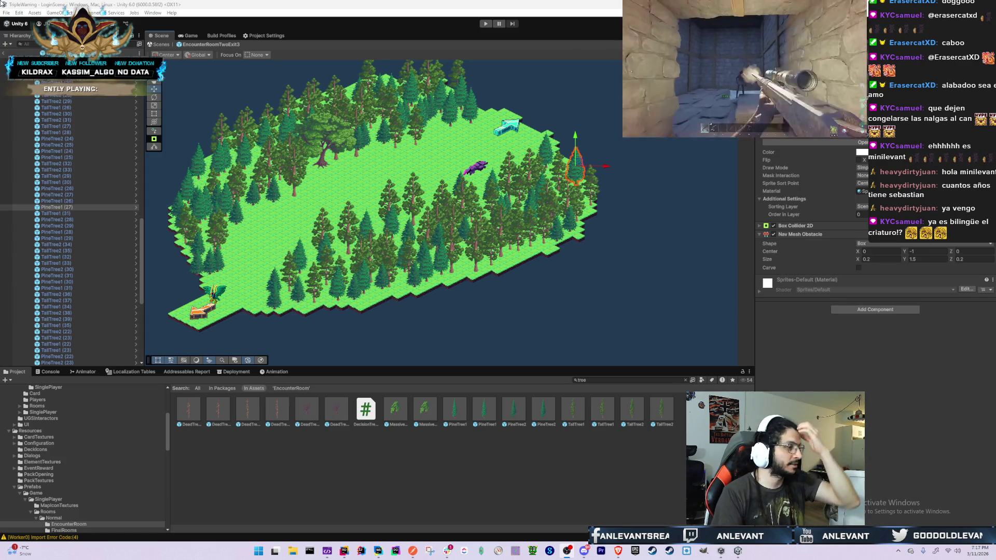
left_click(237, 150)
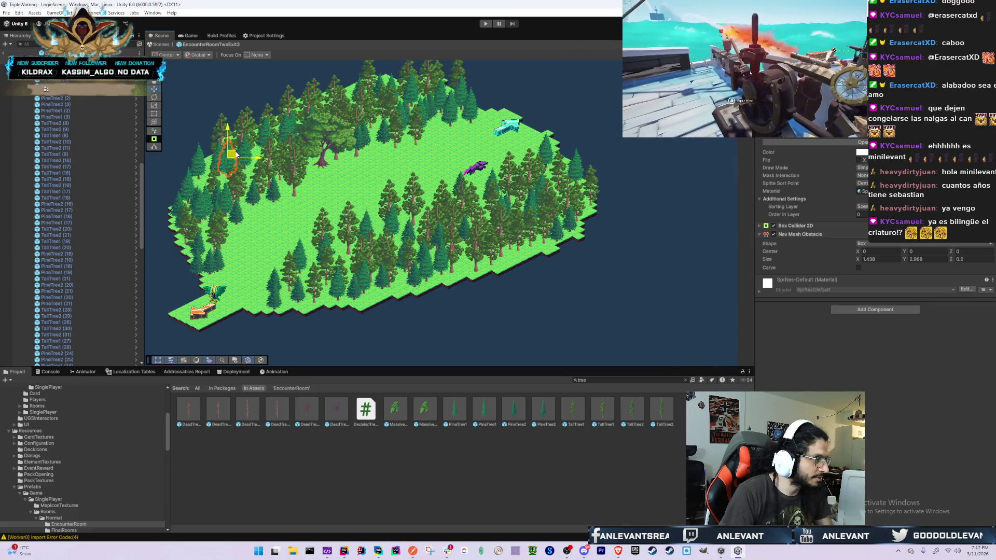
Step: Nudge two trees on the forest's upper-left edge near PineTree1 (12)
left_click(222, 155)
left_click_drag(222, 156, 250, 151)
left_click(231, 149)
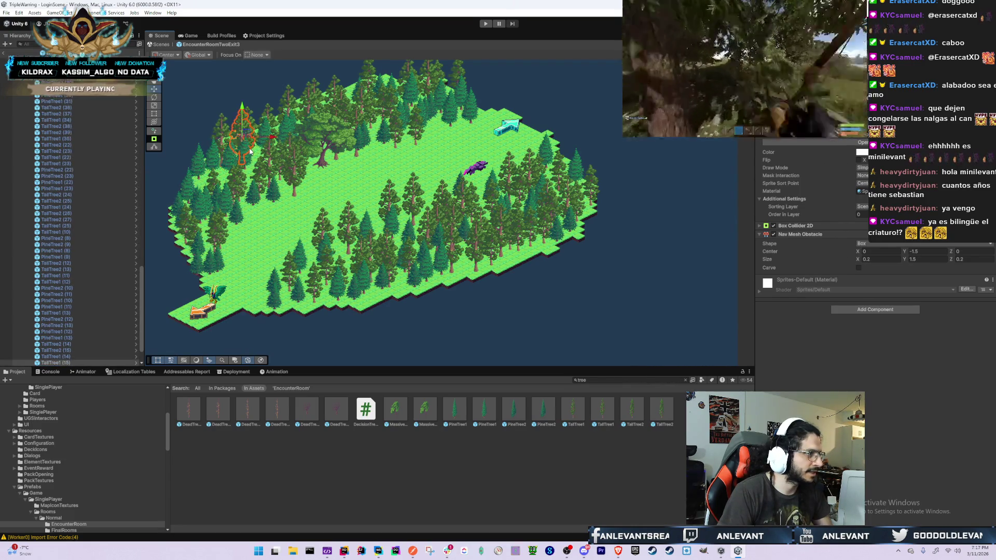
left_click(255, 149)
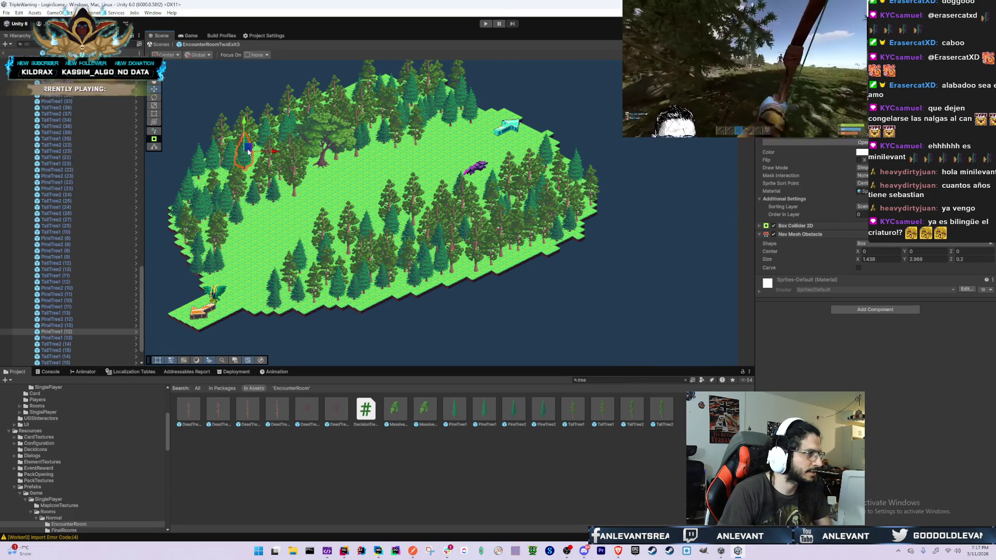
left_click(232, 179)
left_click_drag(232, 179, 228, 173)
Step: Inspect several trees across the middle forest, ending on TallTree2 (33)
left_click(298, 180)
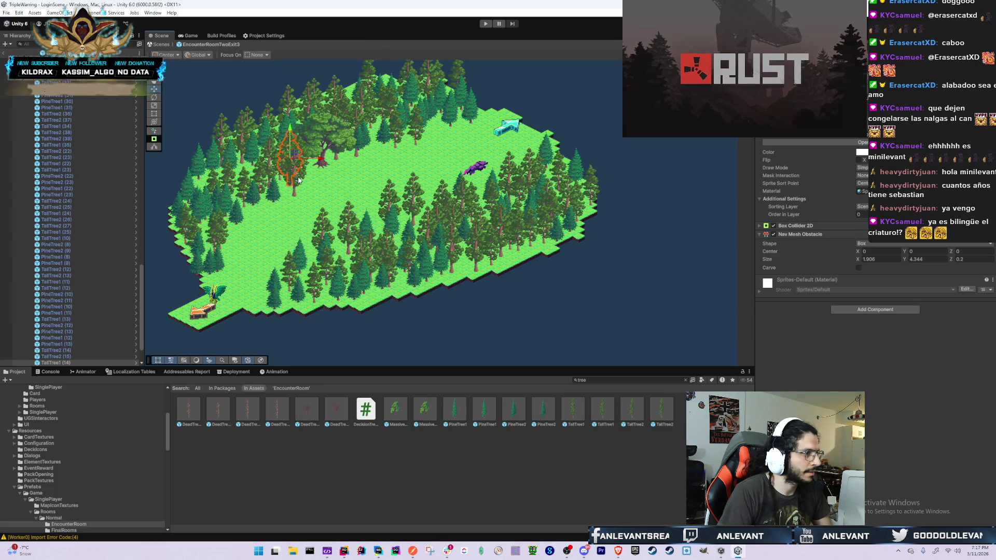
left_click(295, 185)
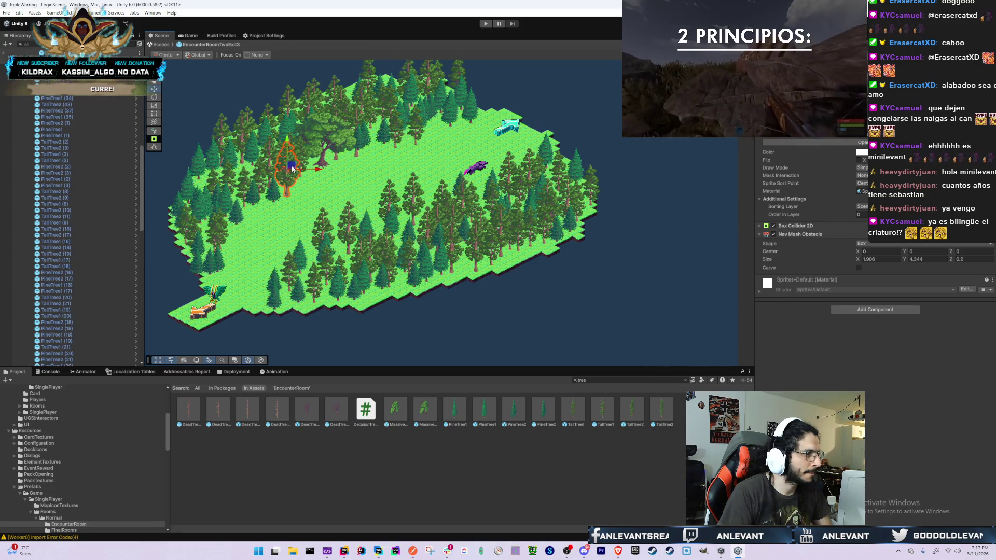
left_click(328, 237)
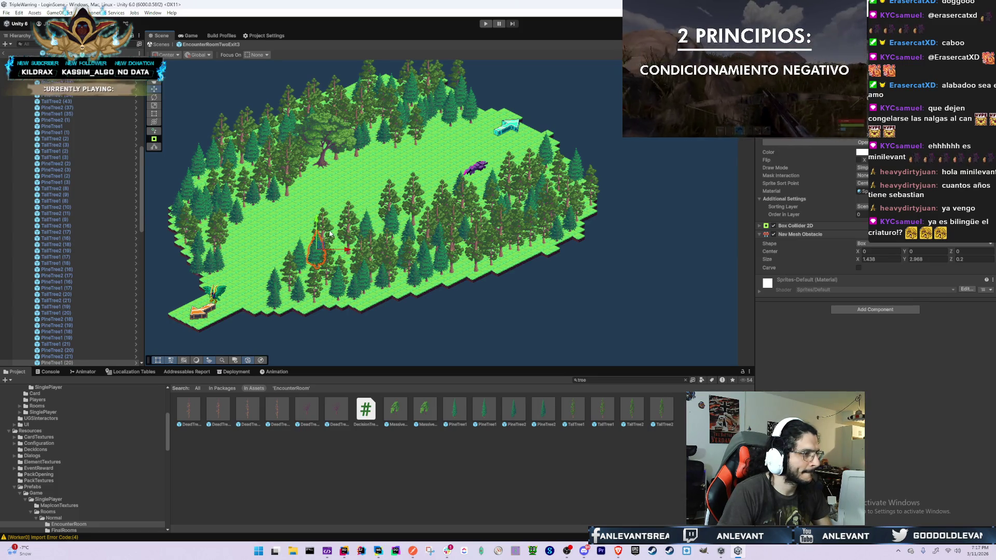
left_click(335, 237)
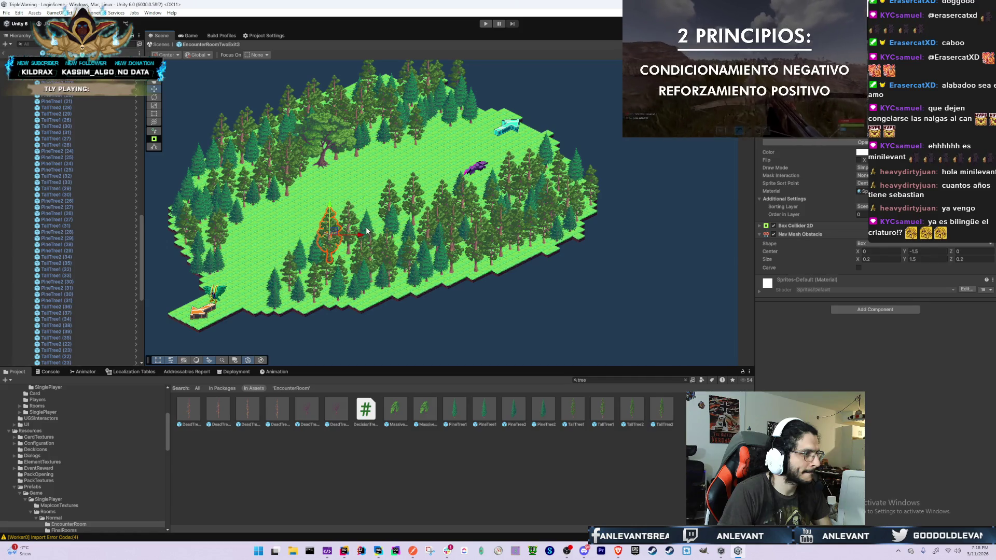
left_click(394, 220)
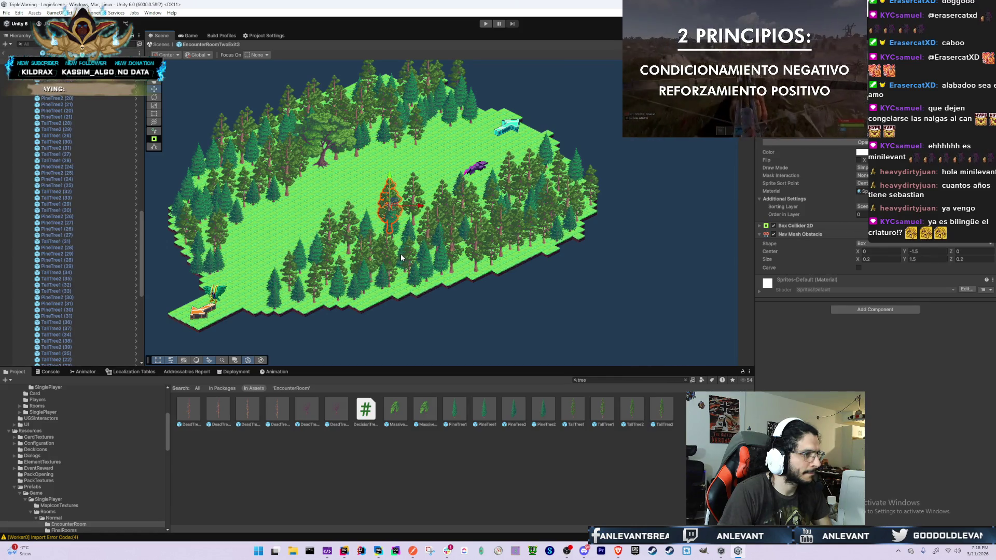
left_click(351, 249)
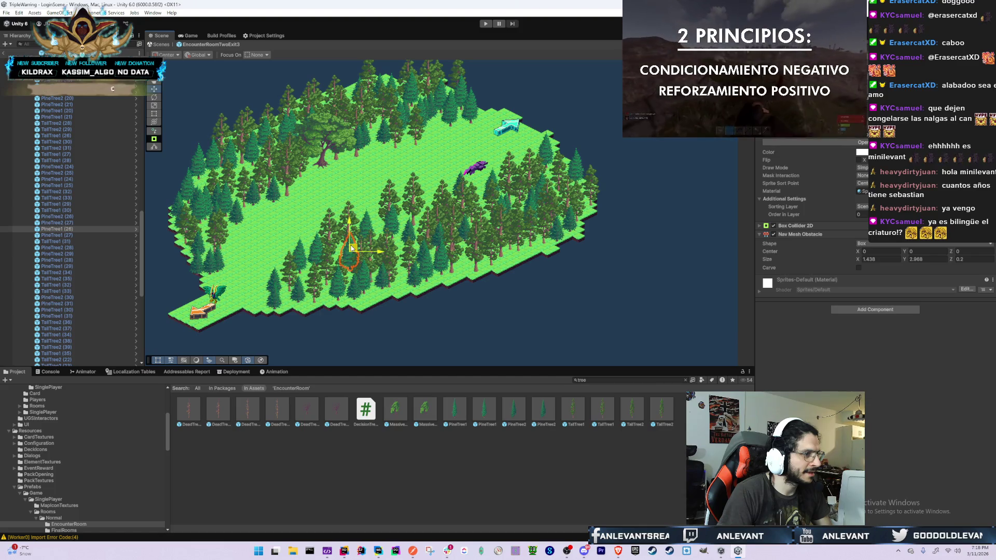
left_click(406, 256)
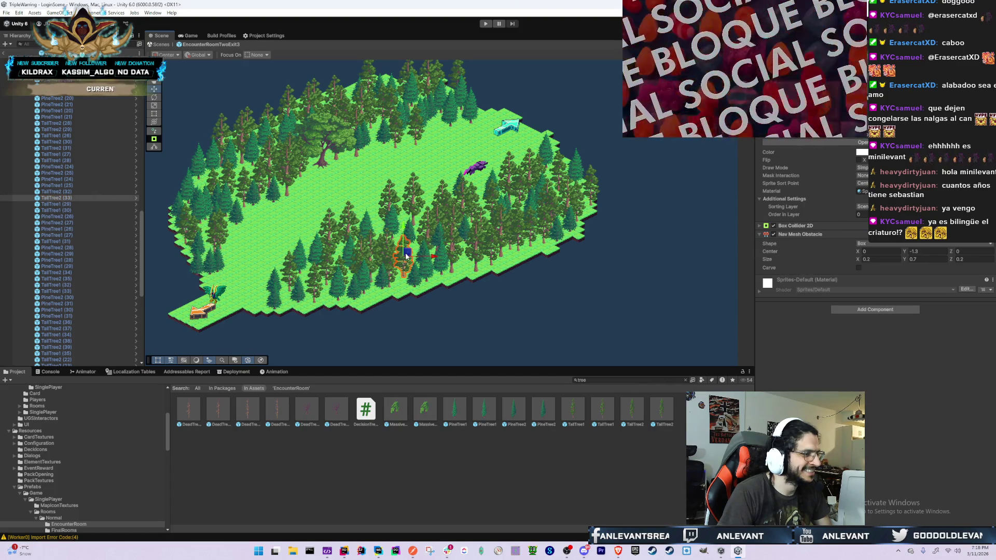
Step: Select the room's root object to show its Encounter Room Controller
scroll(283, 227, "up", 3)
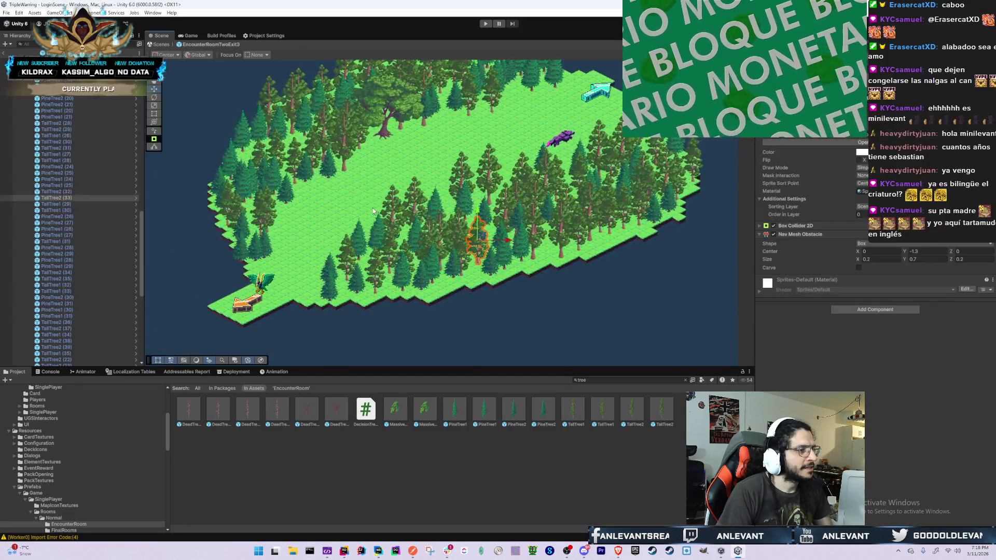
scroll(499, 204, "down", 4)
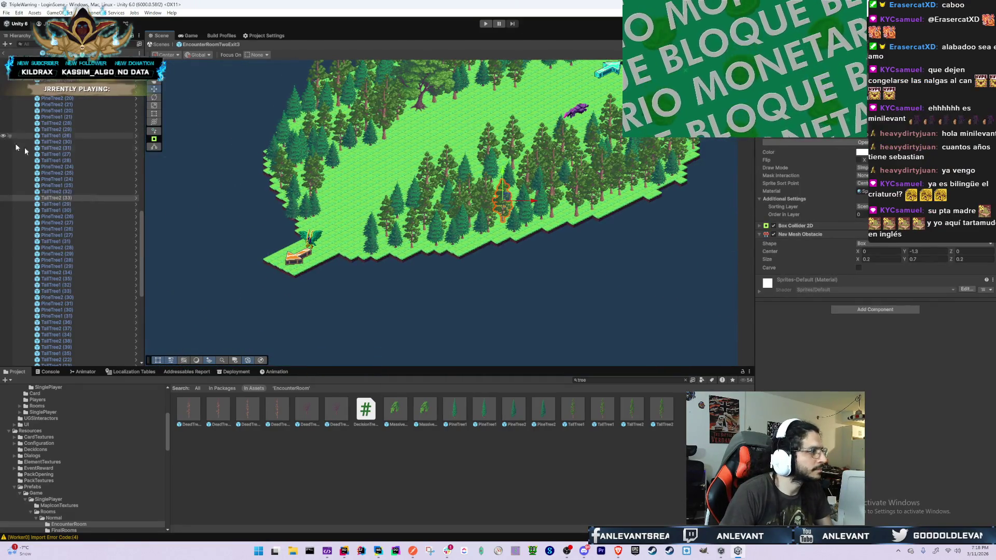
left_click(66, 162)
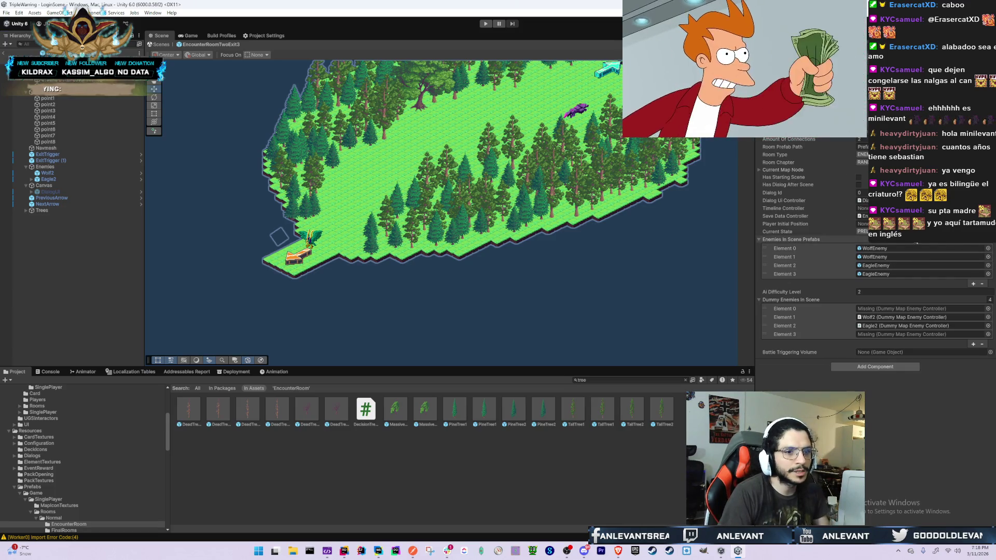
Step: Reduce the enemy prefab list to WolfEnemy and add EagleEnemy as Element 1
key("Delete")
left_click(903, 248)
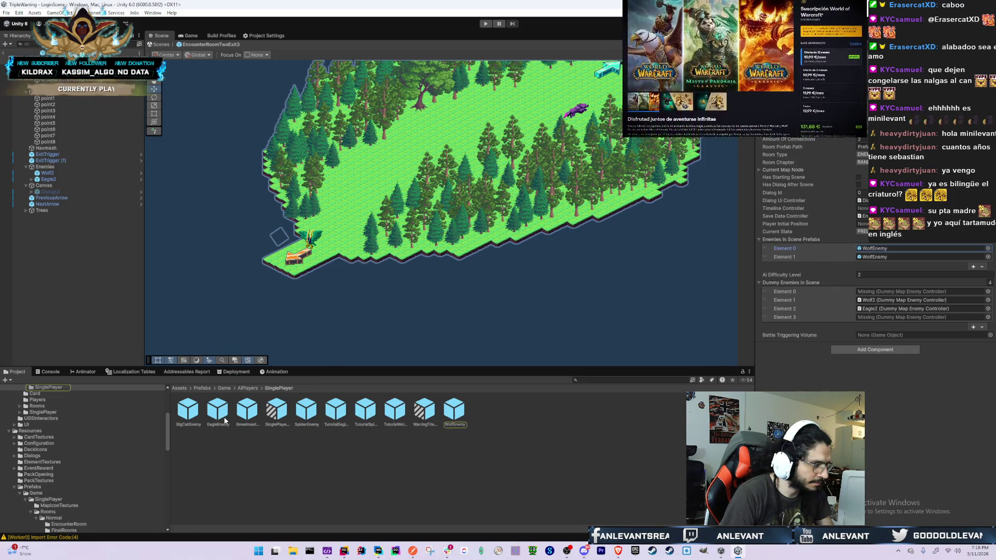
mouse_move(218, 410)
left_mouse_down()
mouse_move(570, 332)
mouse_move(922, 276)
mouse_move(913, 257)
left_mouse_up()
Step: Set Dummy Enemies size to 2 and assign Eagle2 to Element 0
left_click(990, 283)
type("2")
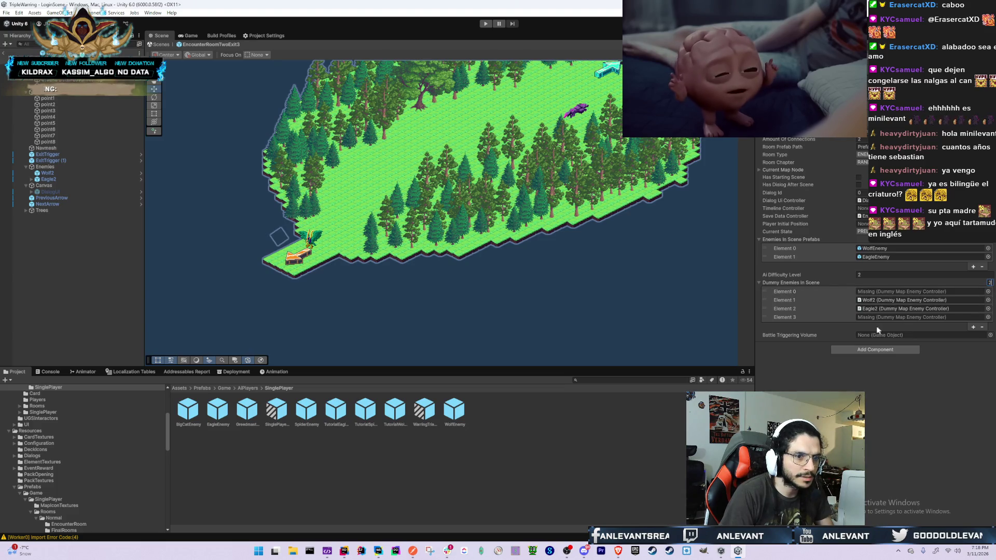
key("Return")
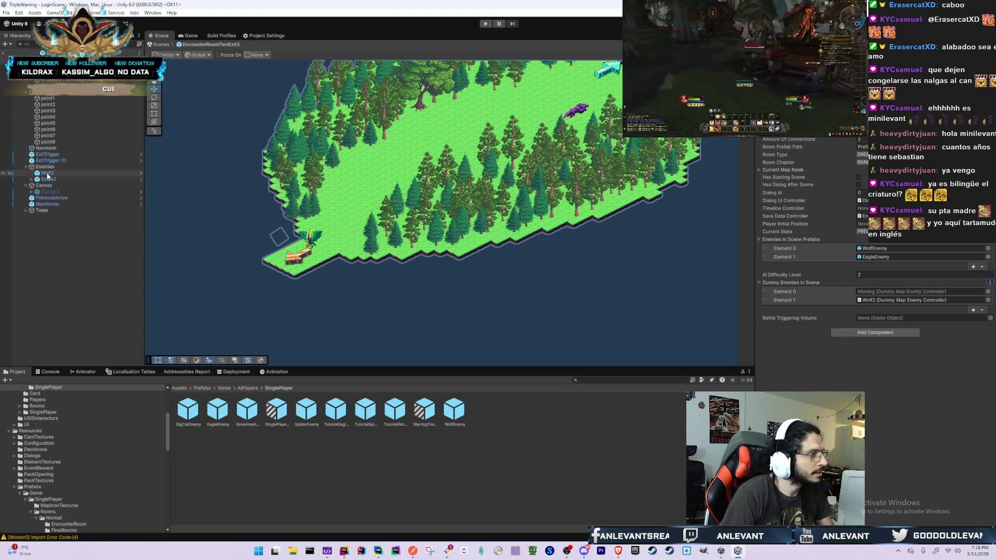
left_click(49, 179)
mouse_move(51, 181)
left_mouse_down()
mouse_move(973, 315)
mouse_move(893, 294)
left_mouse_up()
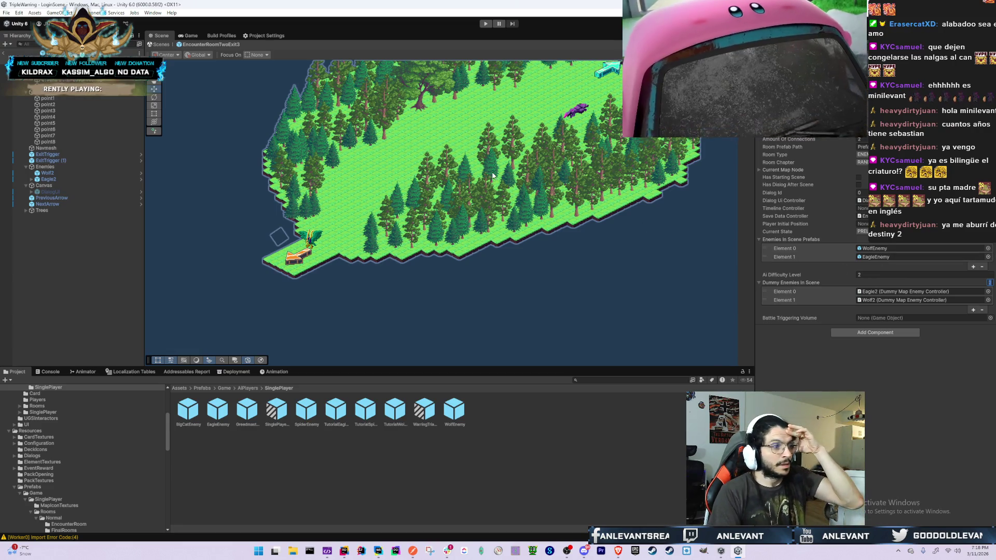
left_click(60, 98)
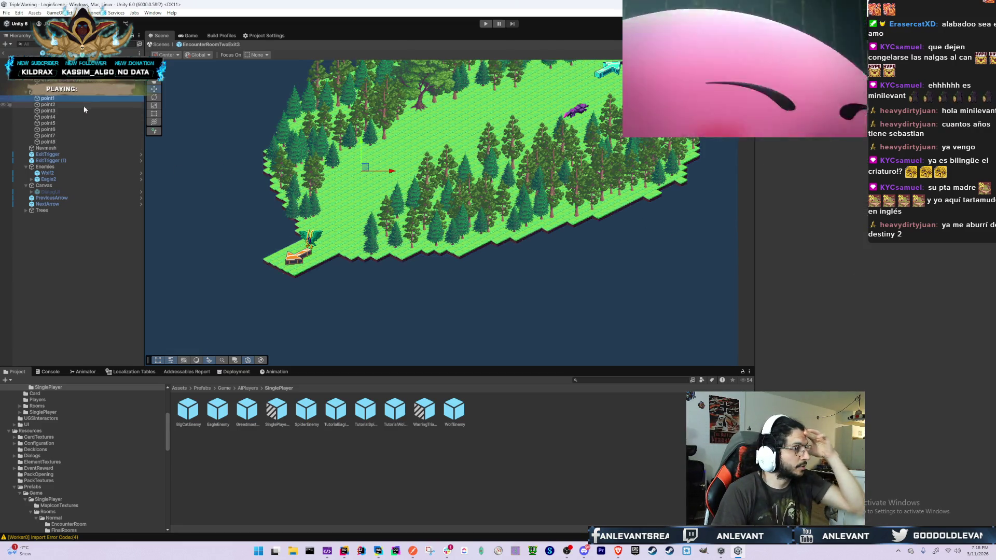
Step: Select patrol points point3 through point8 in the Hierarchy and delete them
key("Down")
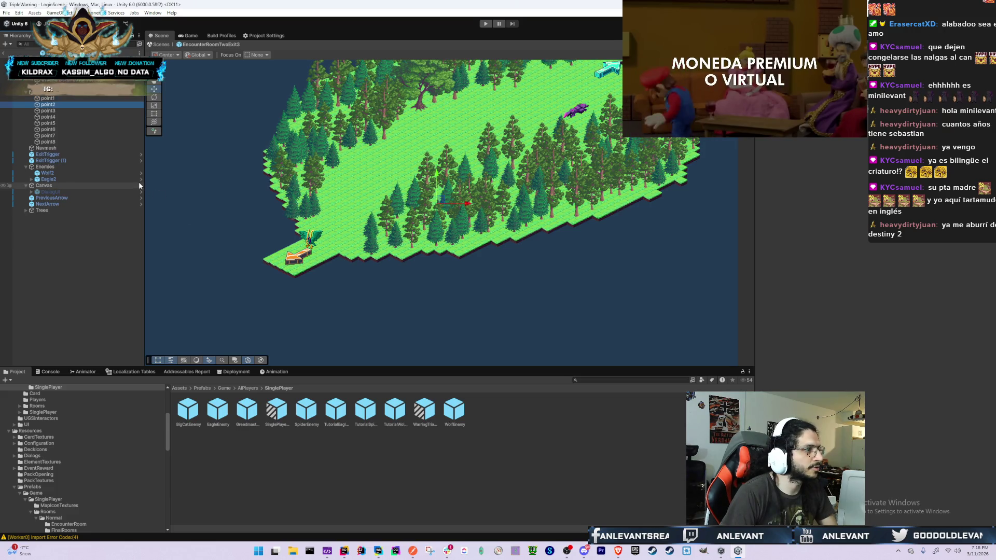
key("Down")
key("shift+Down")
key("shift+Down")
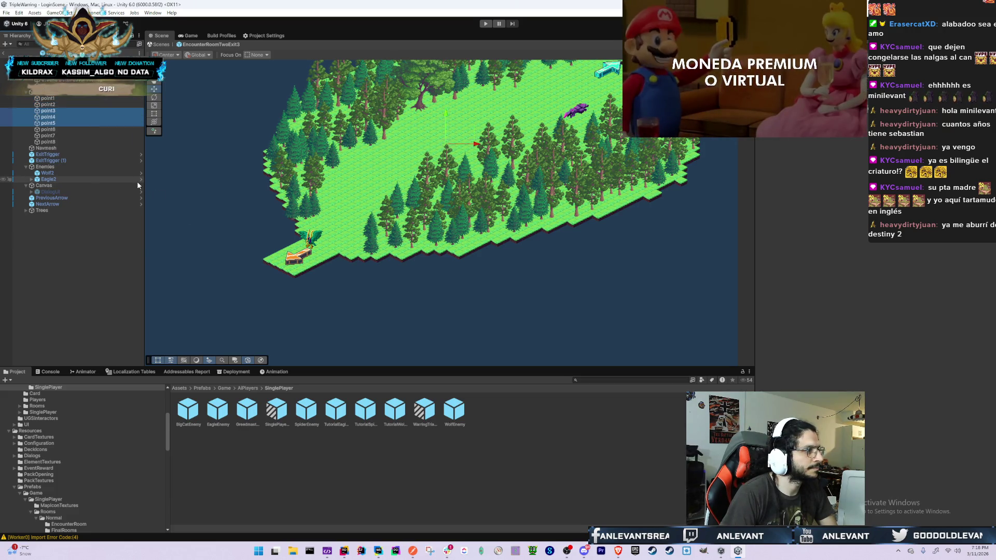
key("shift+Down")
key("shift+Down")
key("shift+Down")
key("Delete")
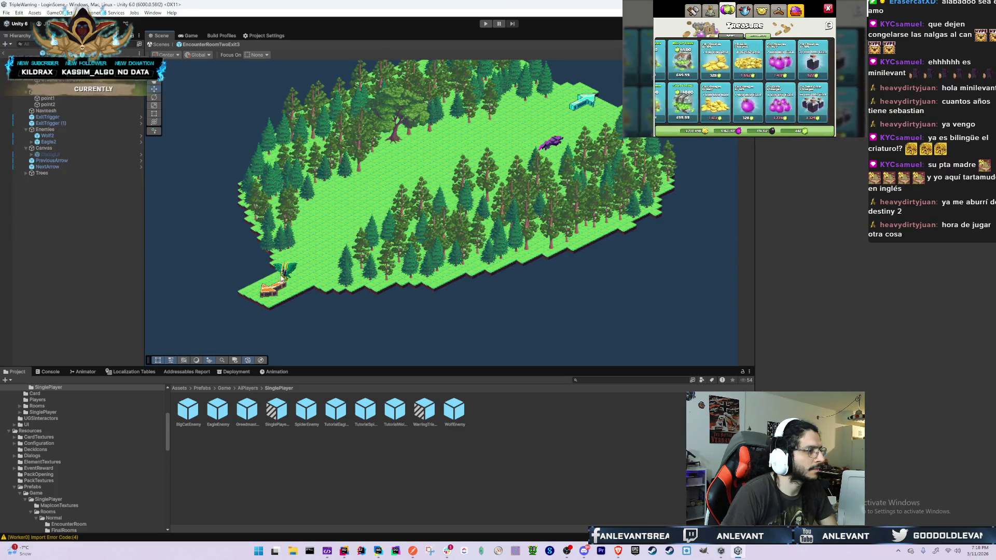
left_click(281, 278)
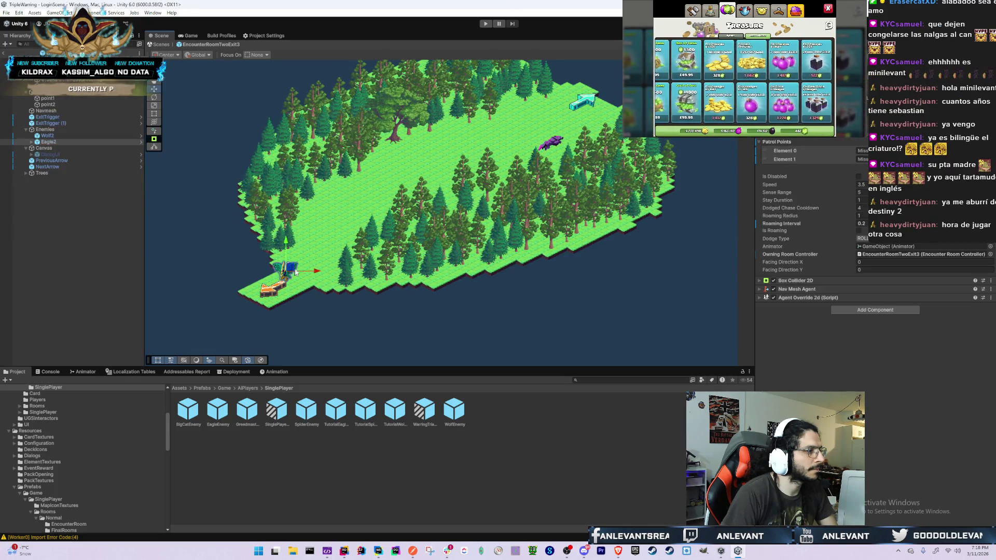
Step: Move point2 to the upper-right end of the clearing
left_click(58, 97)
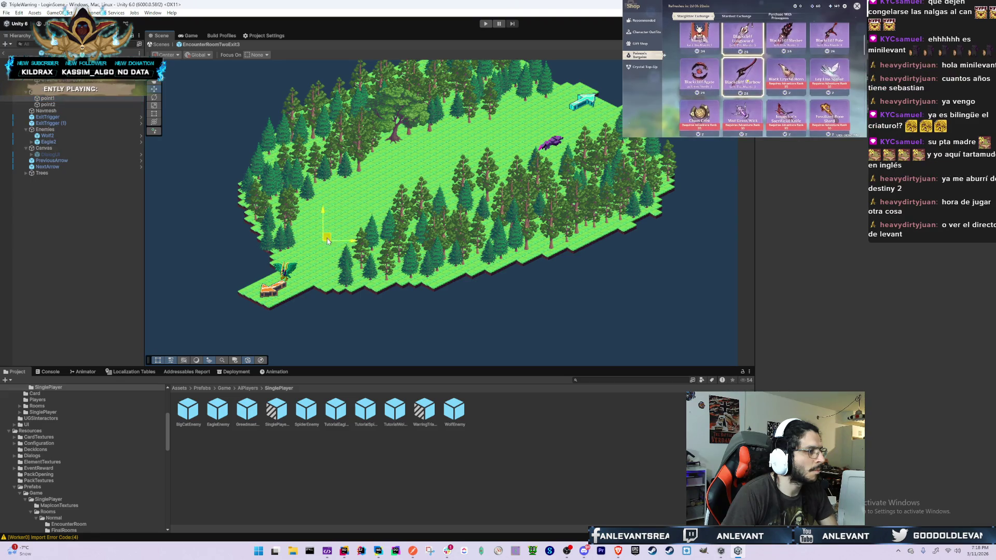
left_click(102, 104)
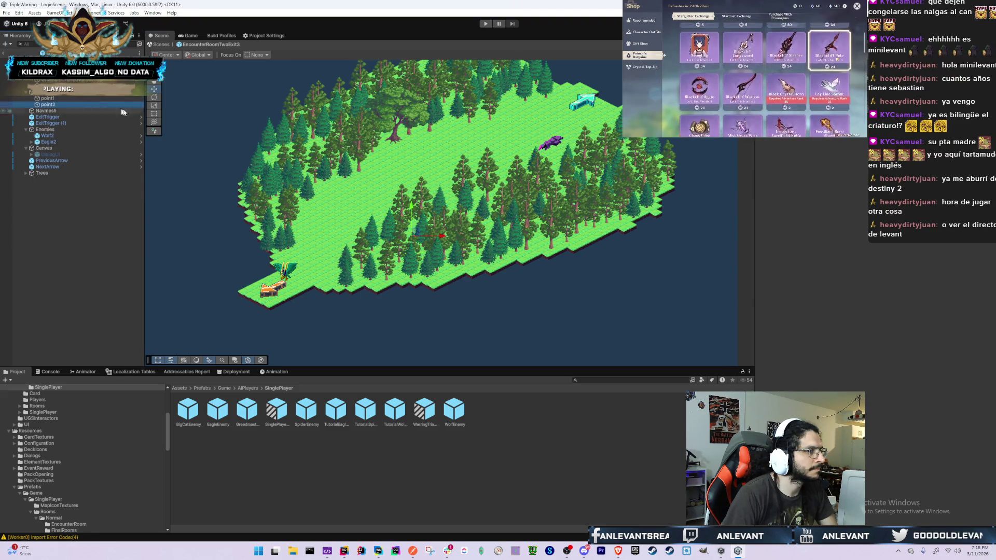
mouse_move(418, 235)
left_mouse_down()
mouse_move(490, 156)
mouse_move(555, 119)
left_mouse_up()
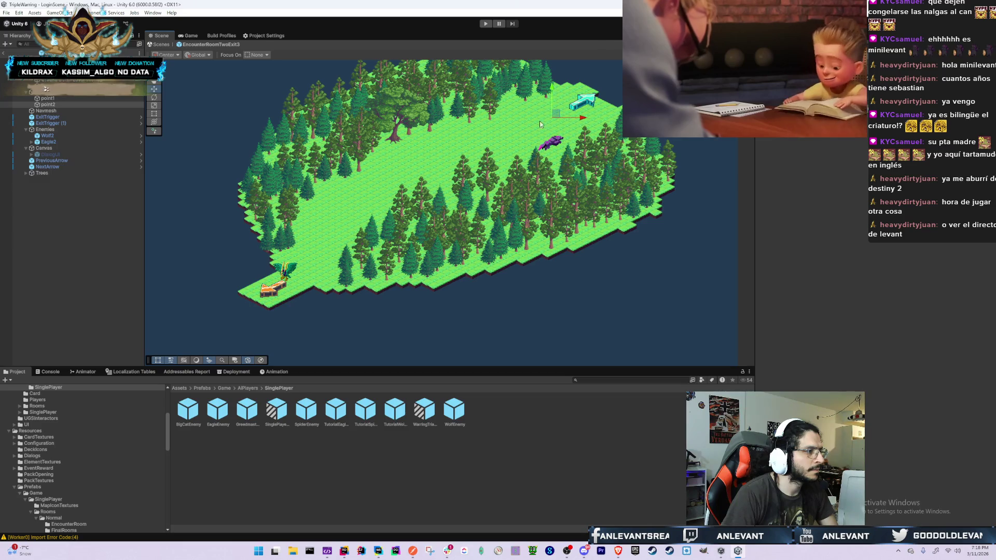
Step: Assign point1 and point2 as the patrol points of Wolf2 and Eagle2
left_click(58, 136)
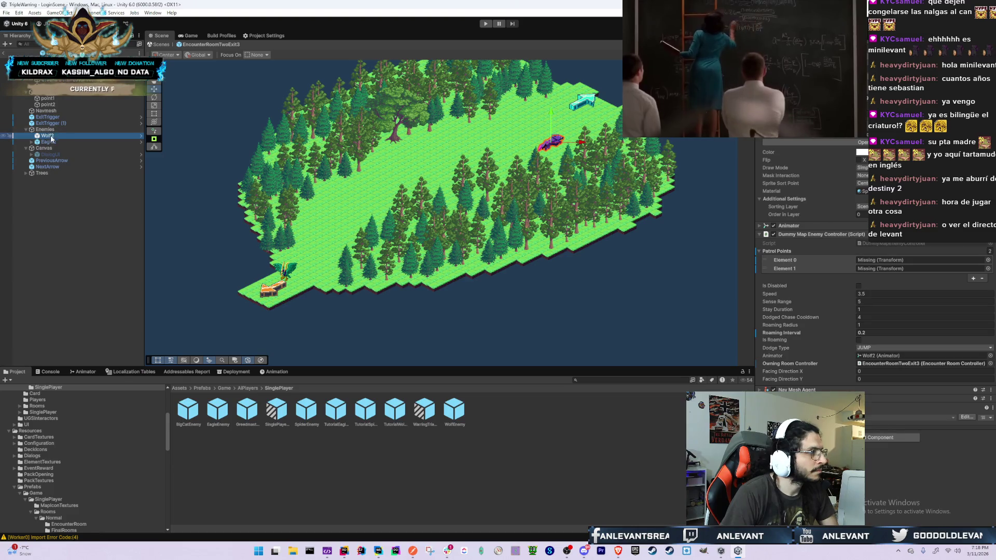
mouse_move(48, 105)
left_mouse_down()
mouse_move(311, 171)
mouse_move(889, 269)
mouse_move(888, 260)
left_mouse_up()
left_click_drag(48, 104, 912, 271)
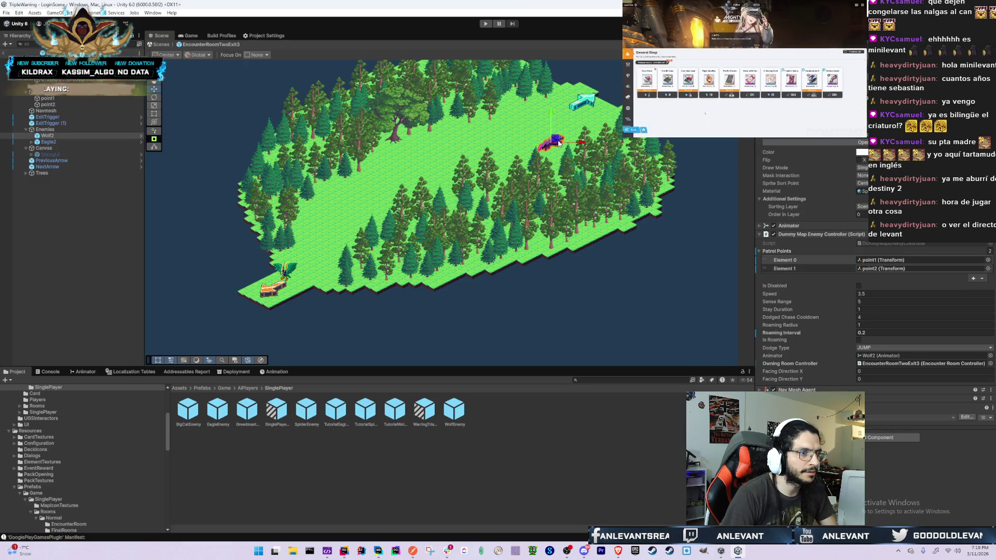
left_click(48, 141)
left_click_drag(47, 105, 864, 150)
mouse_move(47, 105)
left_mouse_down()
mouse_move(485, 125)
mouse_move(863, 159)
left_mouse_up()
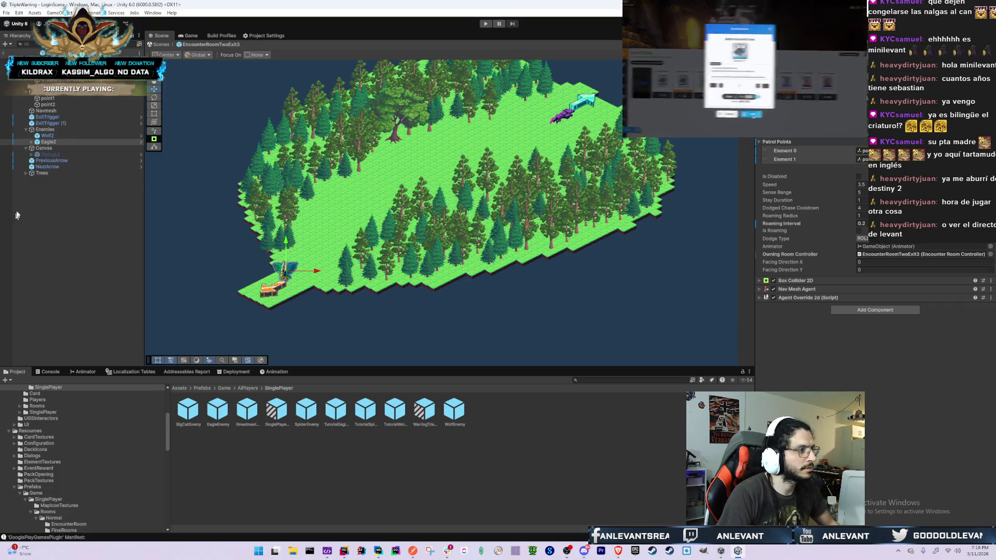
left_click(61, 105)
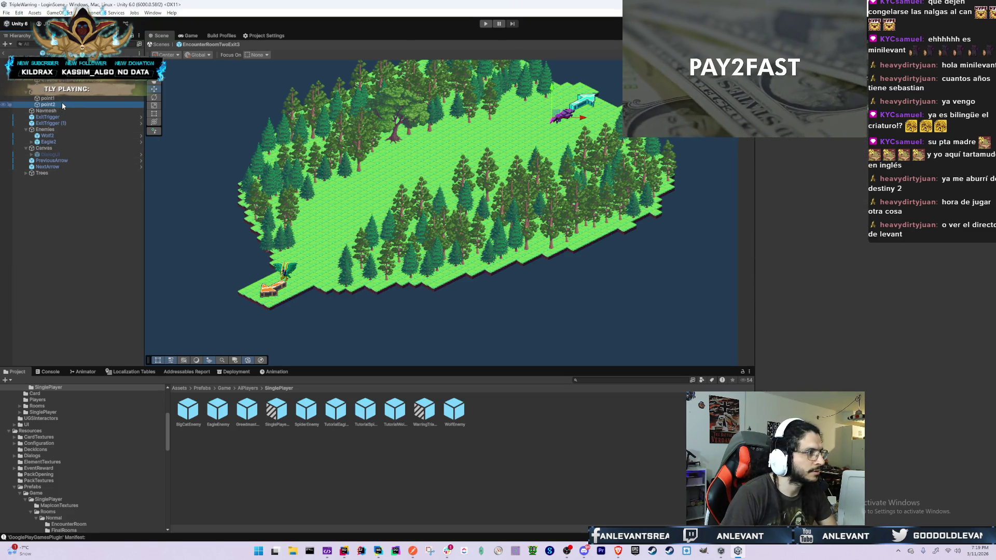
left_click(49, 98)
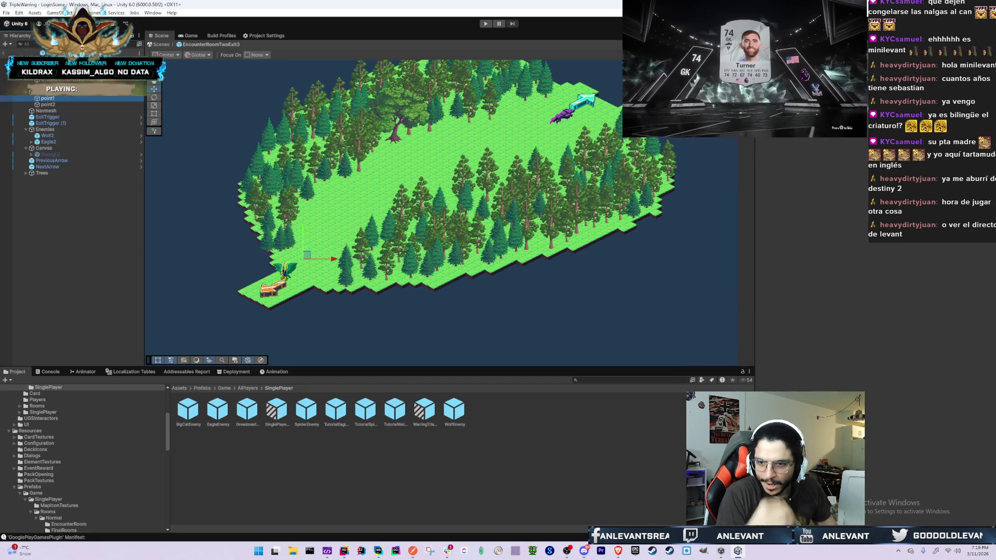
scroll(385, 264, "up", 4)
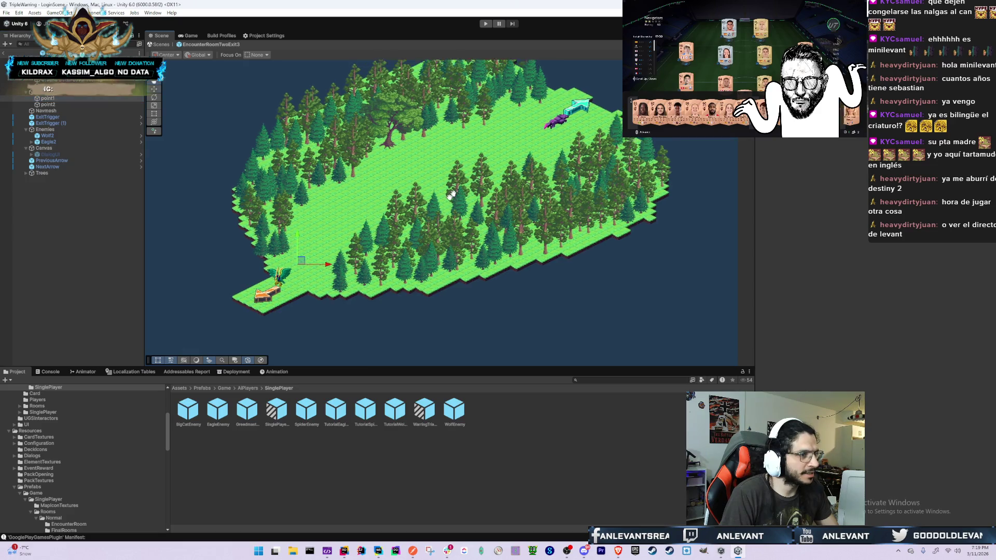
Step: Review the room controller, Wolf2 and Eagle2, then ping the EncounterRoom prefab folder
left_click(458, 222)
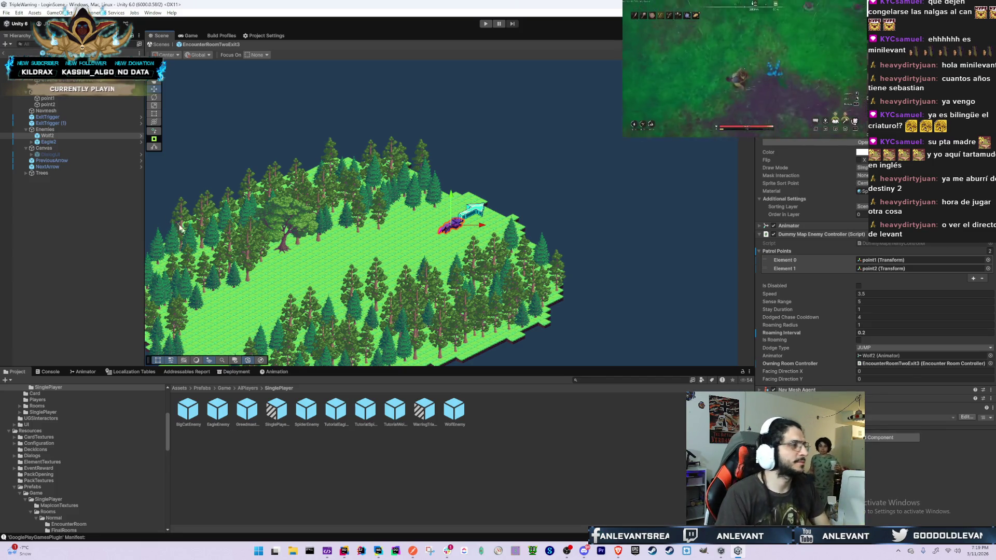
double_click(52, 92)
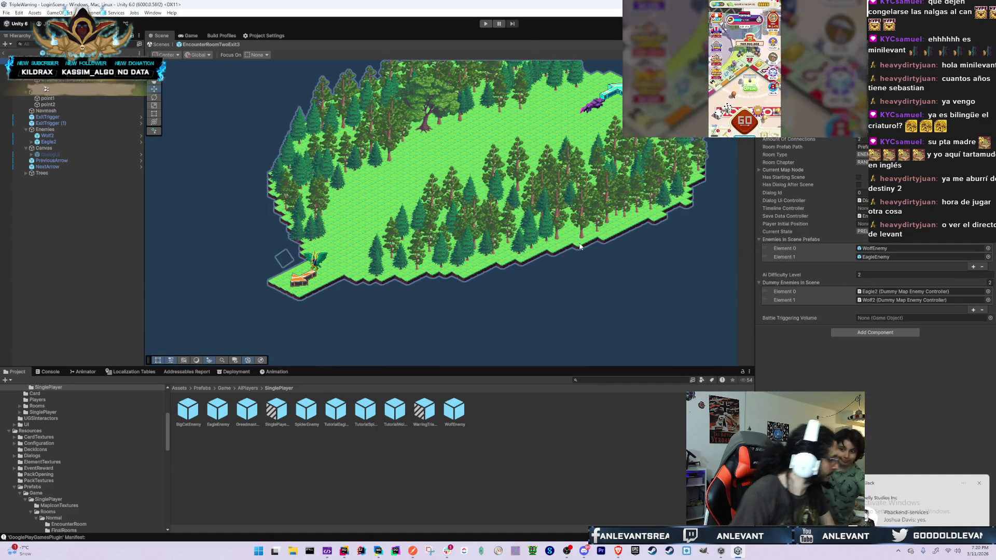
left_click(57, 135)
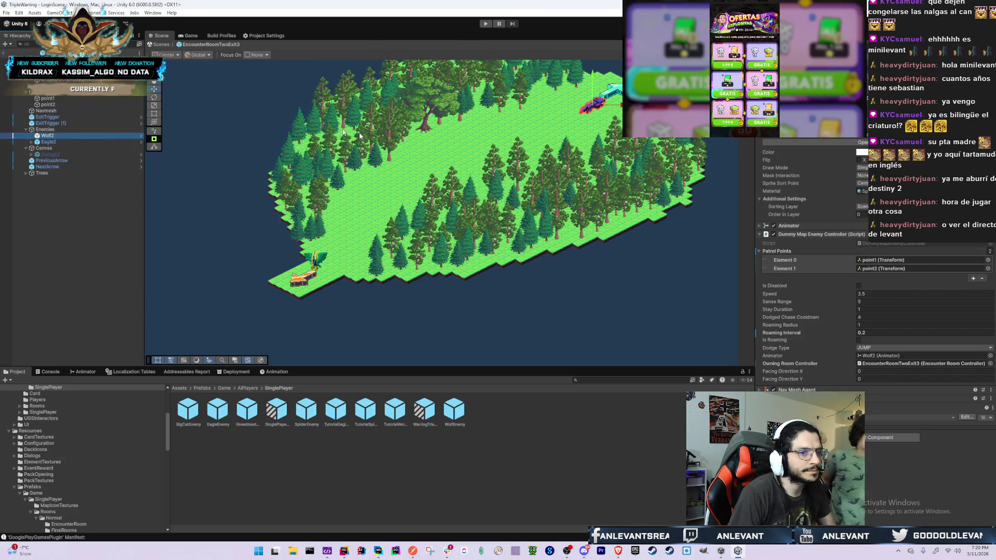
left_click(91, 141)
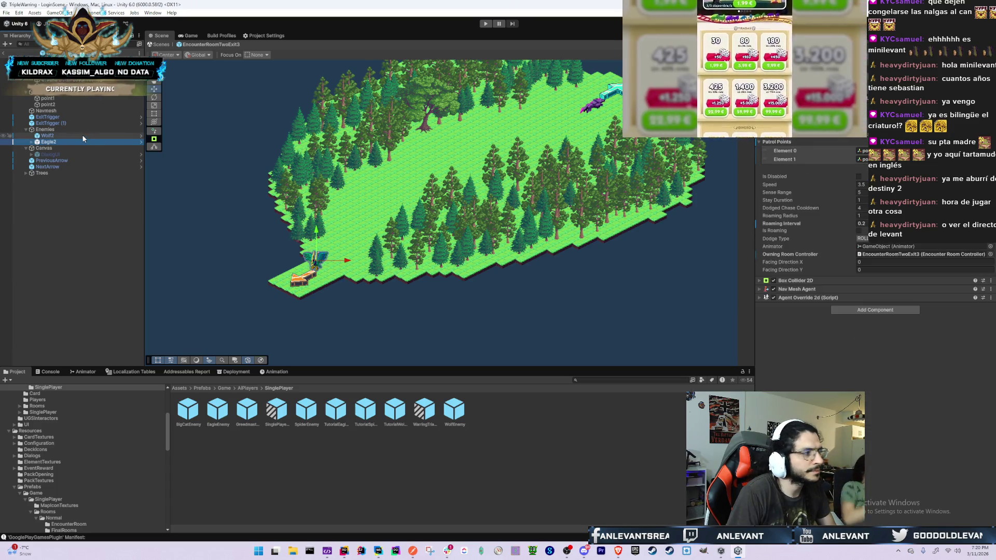
left_click(82, 135)
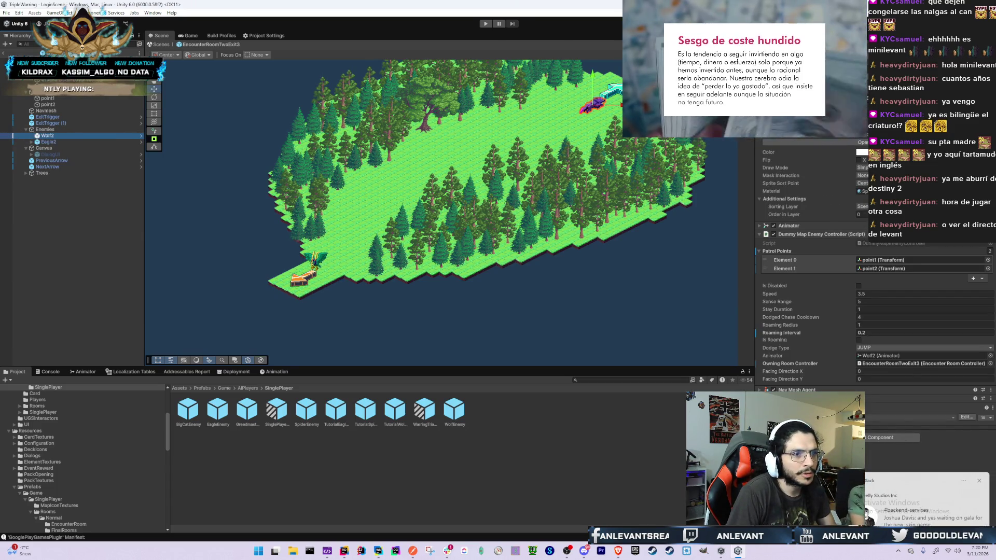
scroll(877, 260, "down", 3)
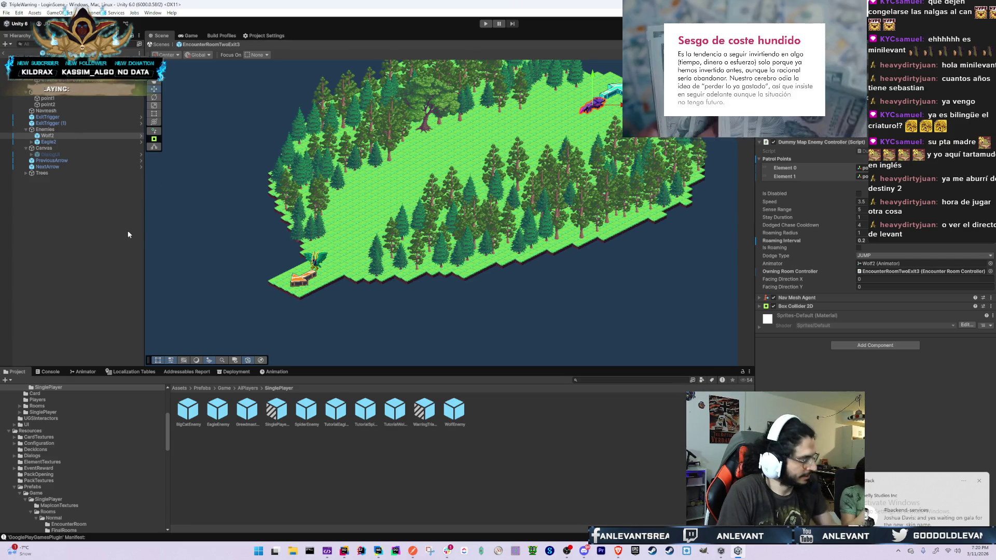
left_click(52, 86)
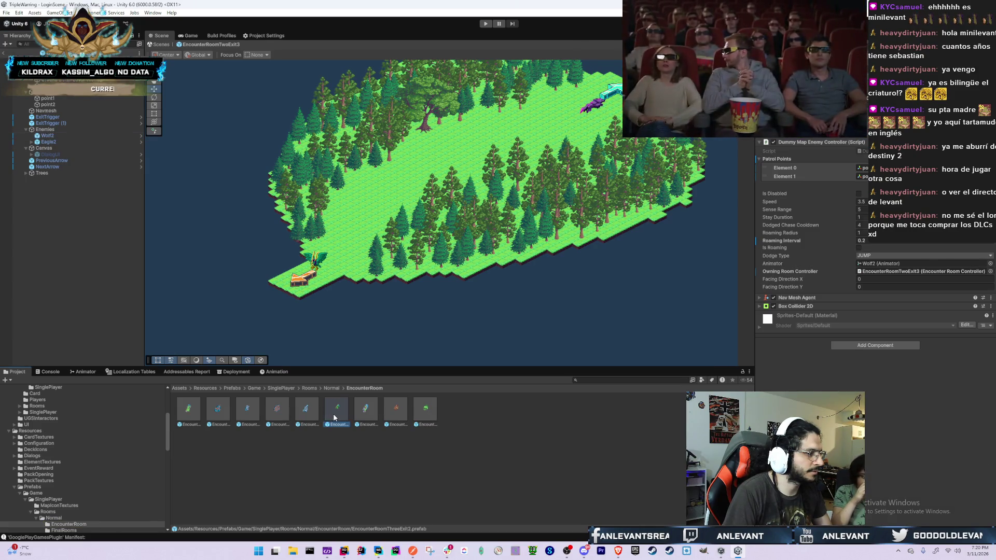
Step: Open EncounterRoomThreeExit, then EncounterRoomTwoExit, and show the TreasureRooms folder
double_click(283, 410)
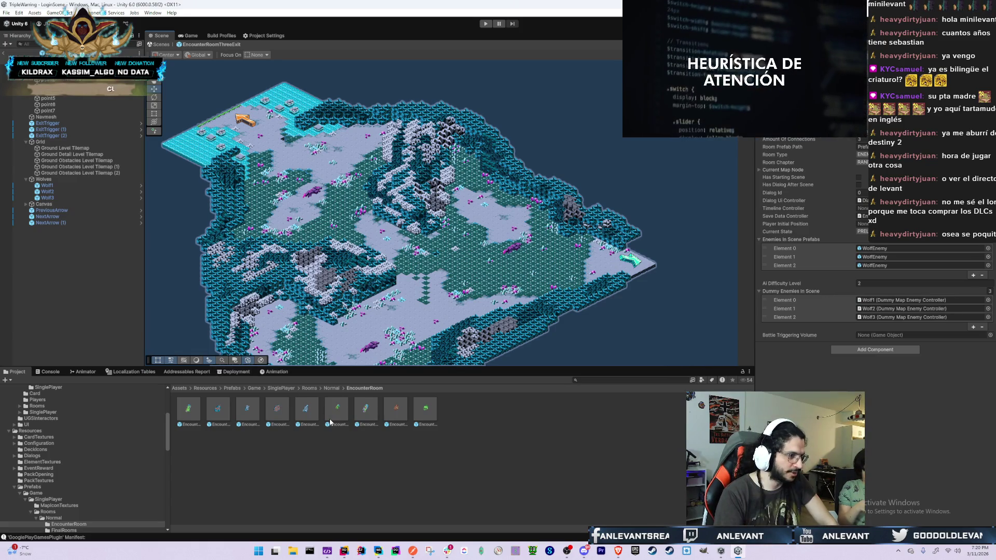
double_click(360, 413)
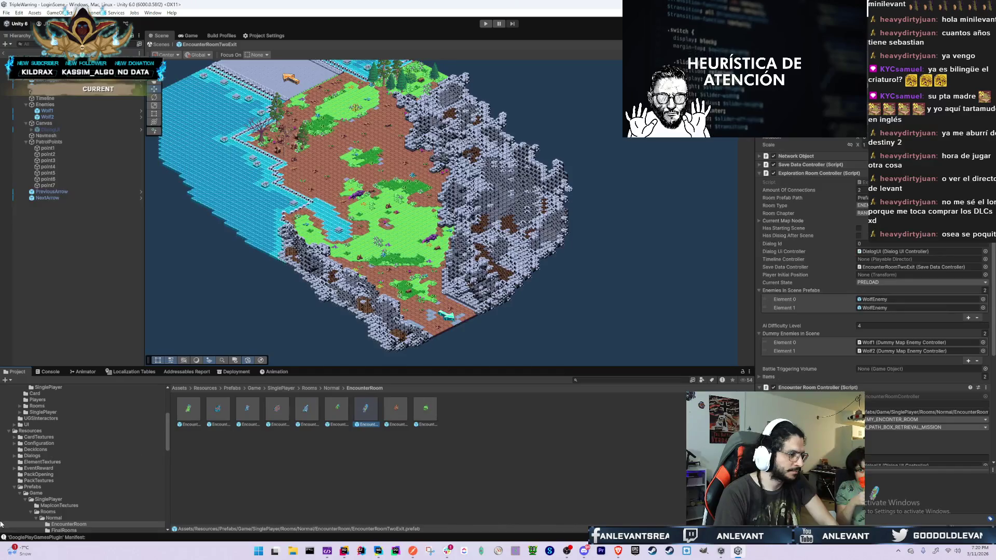
scroll(102, 488, "down", 4)
left_click(68, 485)
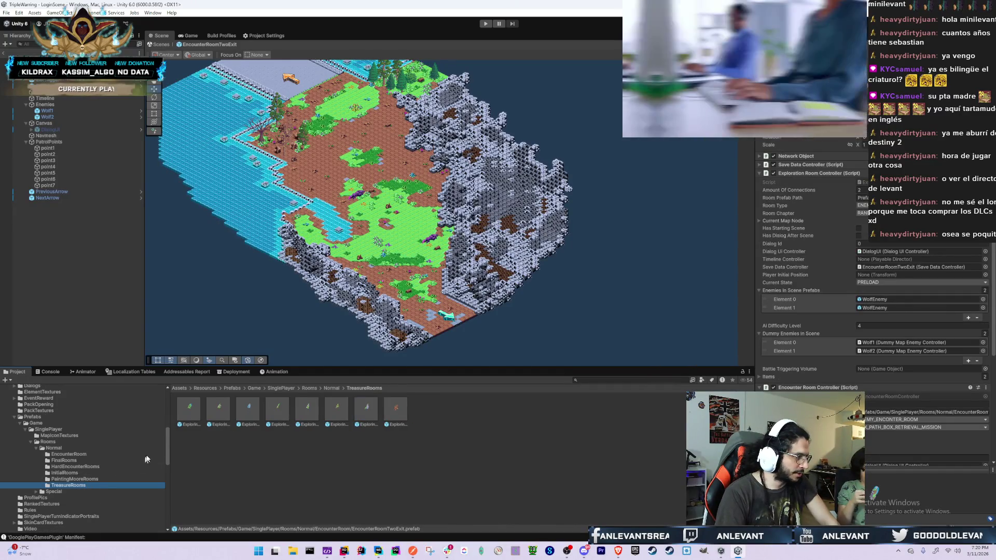
Step: Inspect ExploringRoomTwoExit2 and open the FourExit2, TwoExit2 and ThreeExit2 prefab maps
left_click(395, 413)
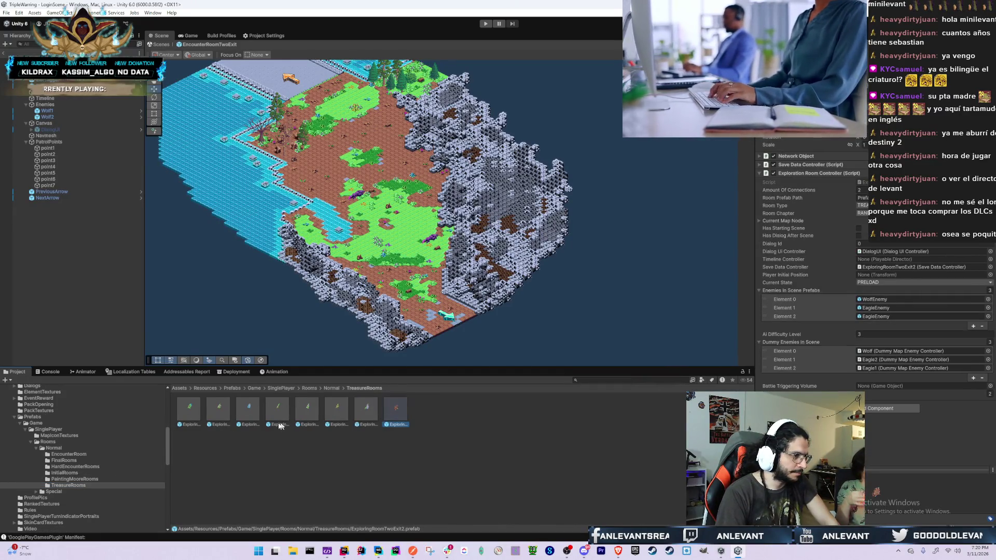
left_click(224, 415)
double_click(278, 410)
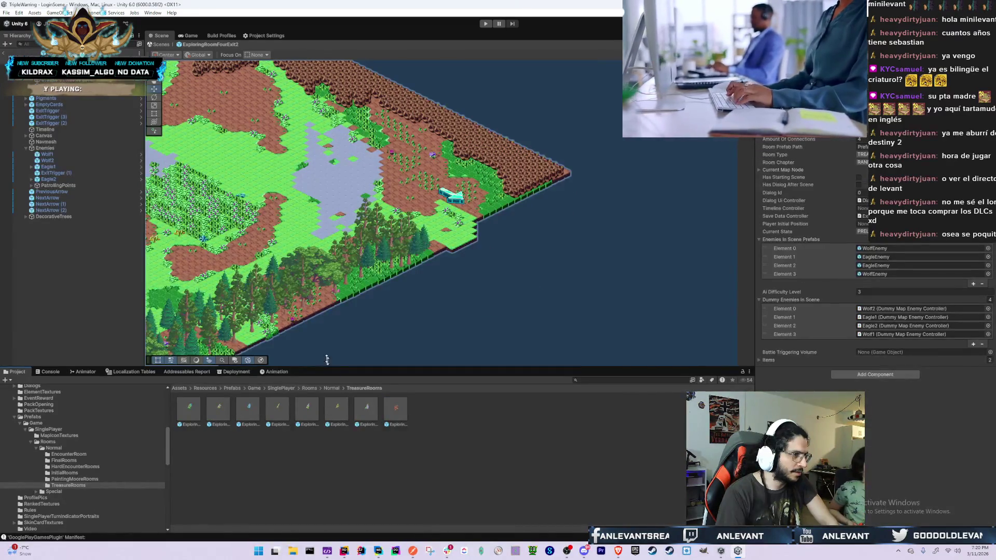
double_click(337, 411)
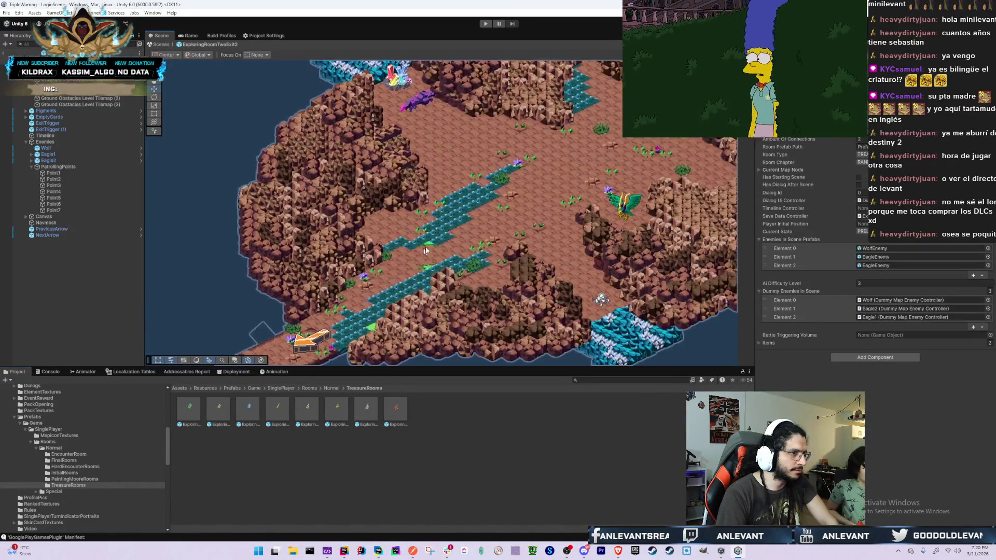
double_click(336, 413)
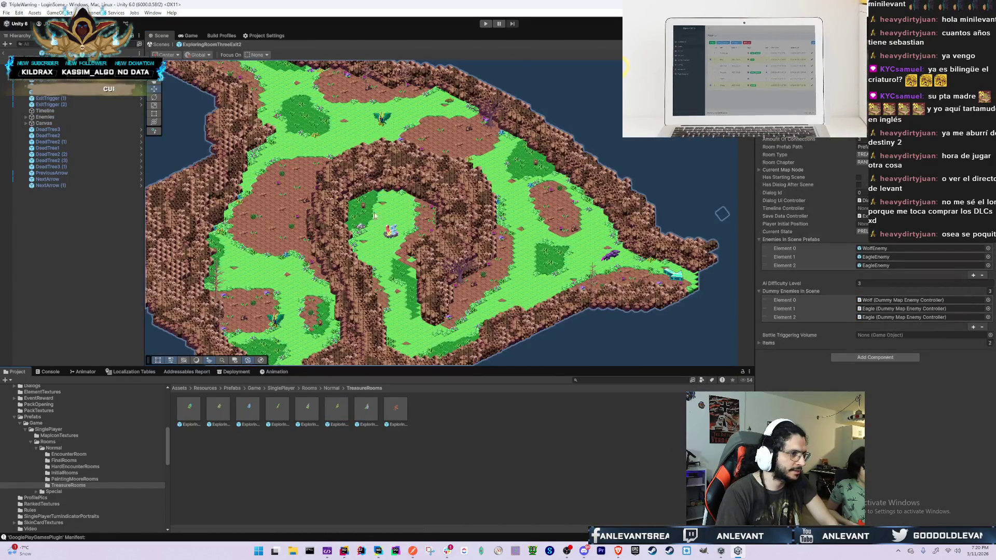
left_click(250, 414)
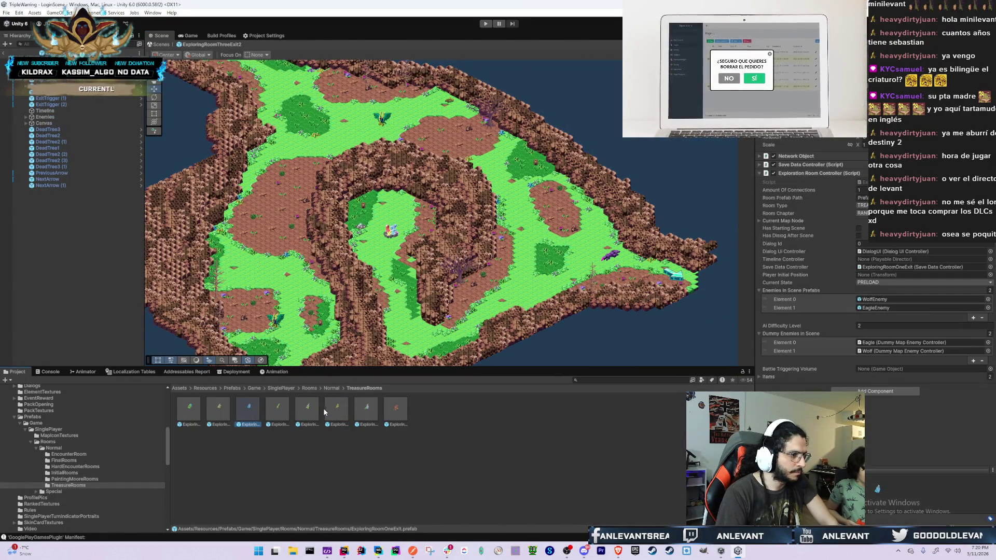
Step: Compare the snowy ExploringRoomTwoExit with the OneExit, OneExit2, FourExit and ThreeExit prefabs
double_click(368, 409)
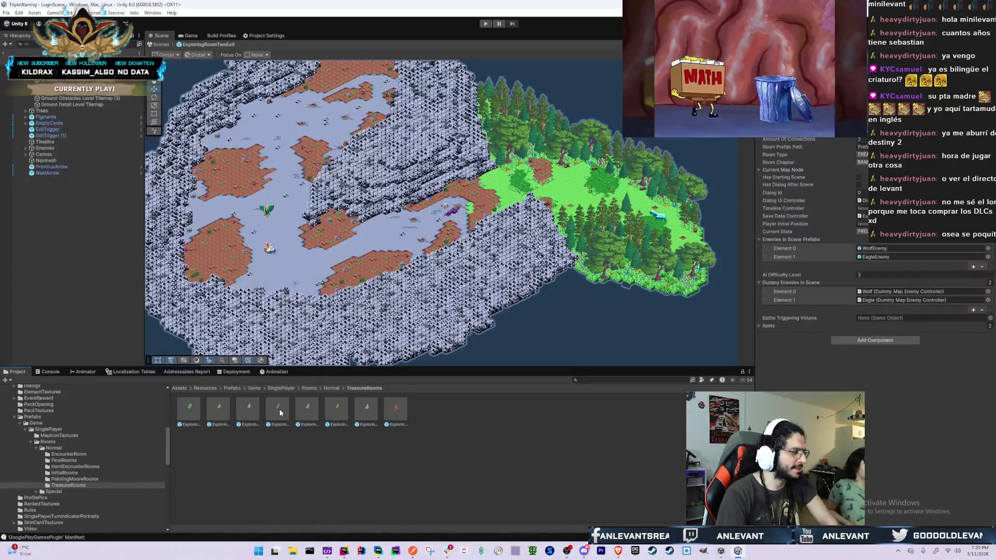
double_click(215, 413)
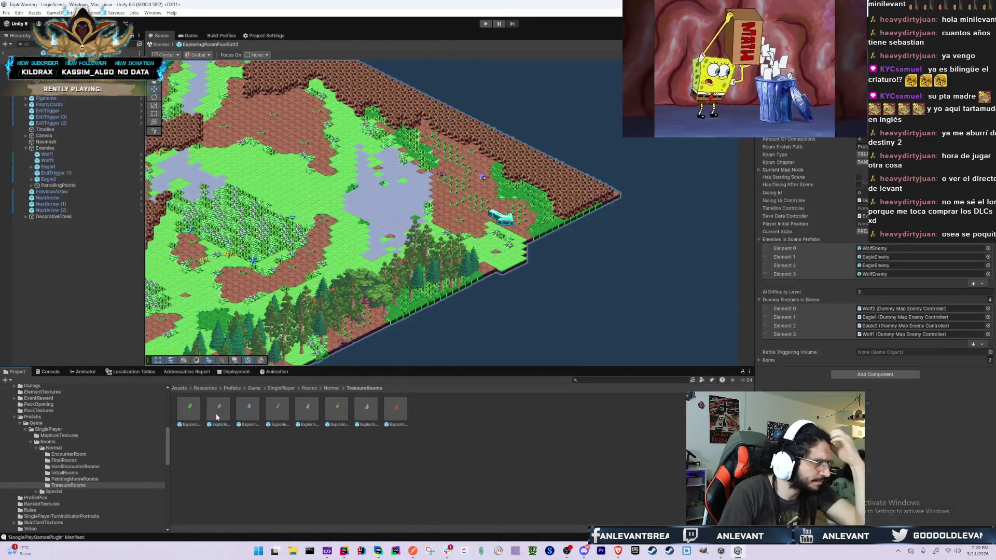
double_click(278, 407)
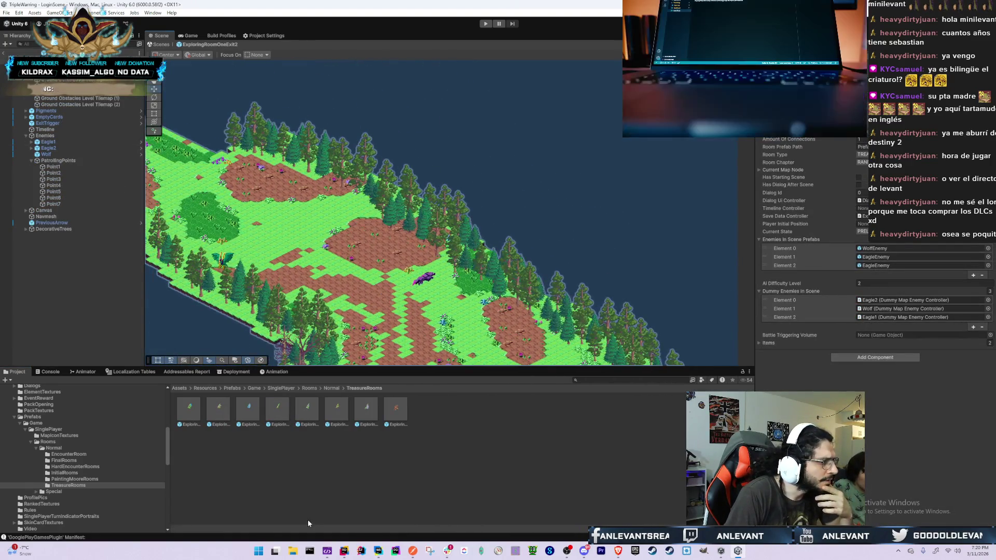
double_click(251, 406)
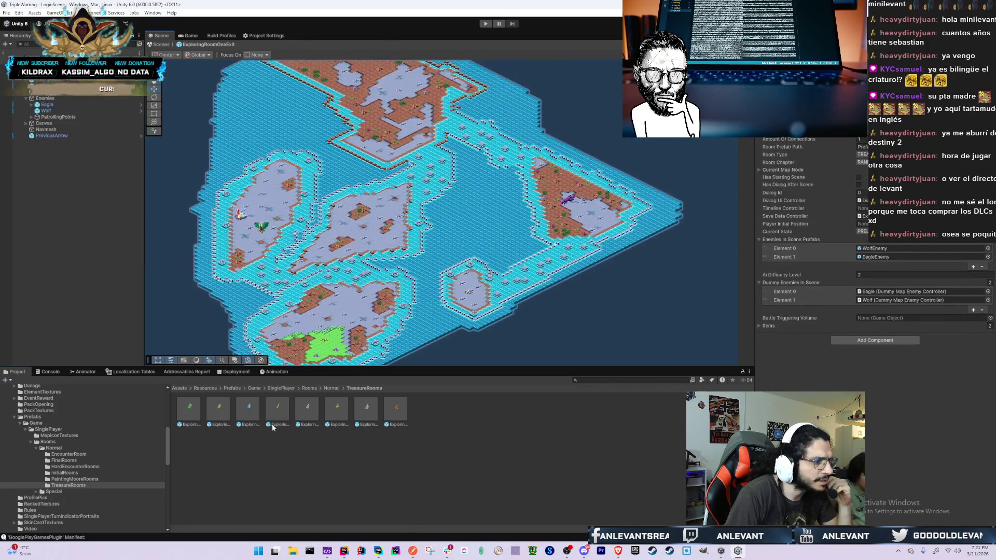
double_click(223, 406)
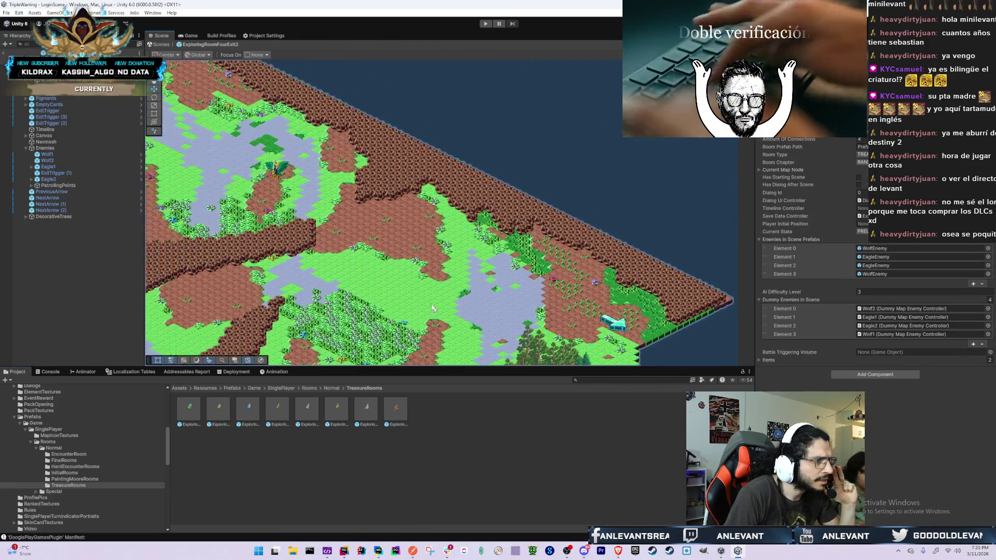
double_click(190, 412)
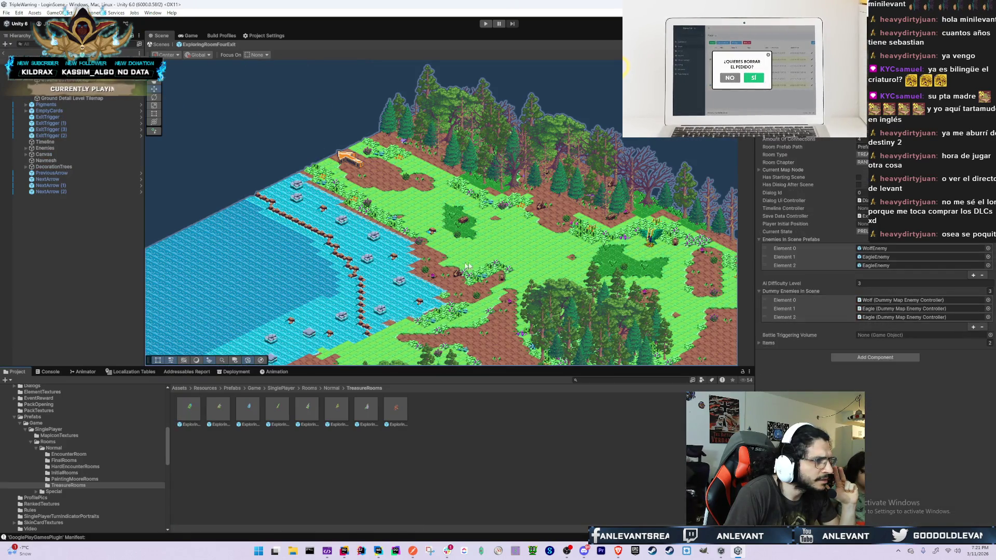
double_click(338, 410)
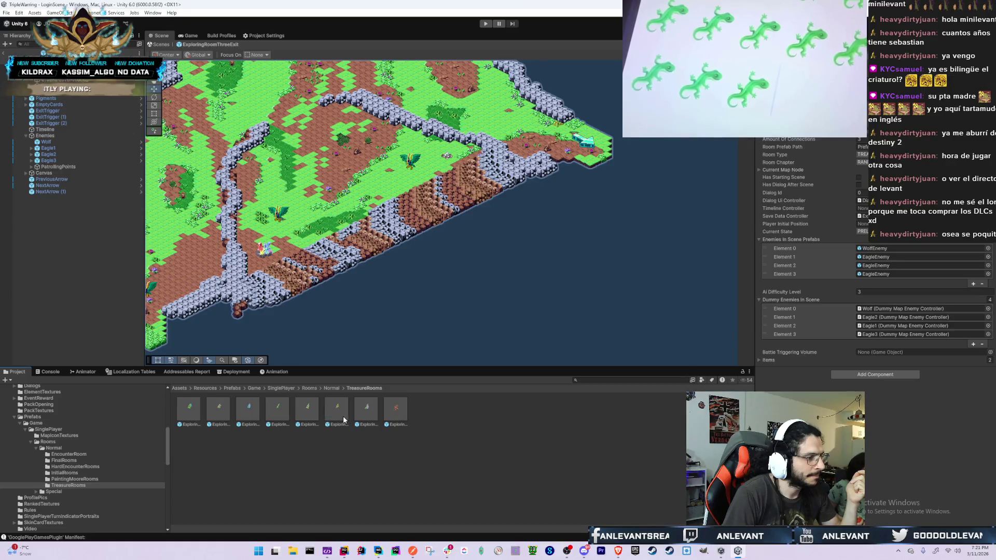
double_click(366, 413)
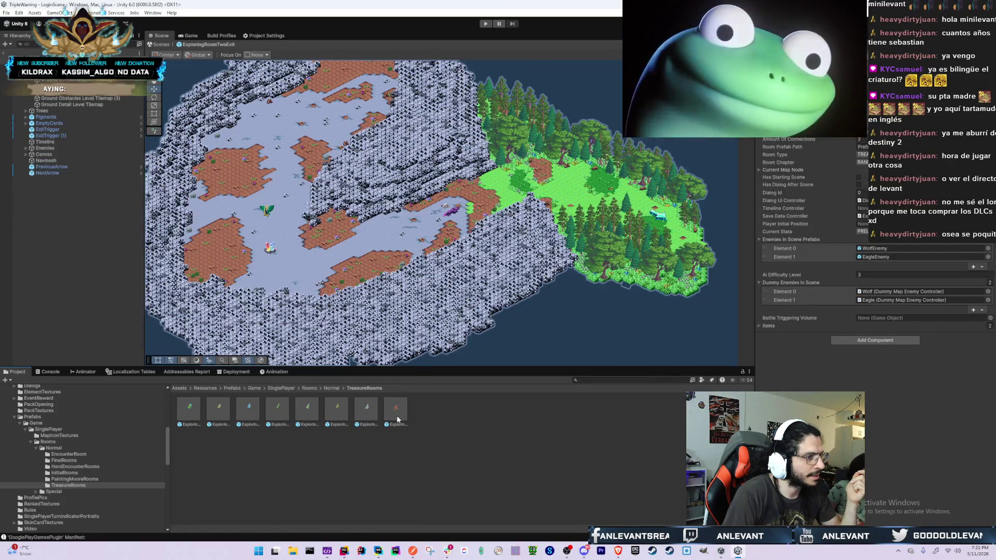
Step: Reopen ExploringRoomTwoExit2 and look around its map
double_click(396, 416)
scroll(457, 101, "up", 5)
left_click_drag(458, 101, 475, 84)
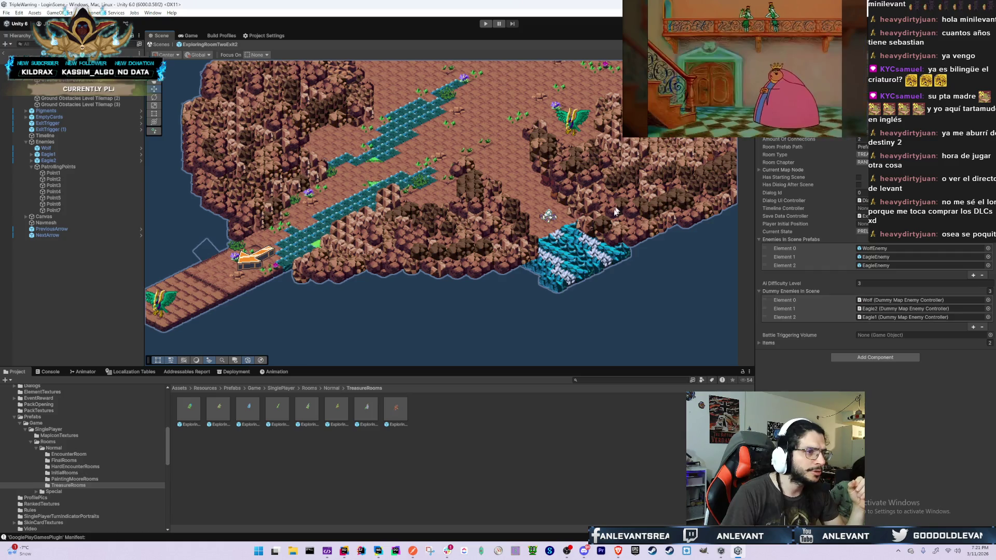
scroll(467, 192, "up", 5)
scroll(597, 171, "down", 5)
left_click_drag(617, 165, 482, 282)
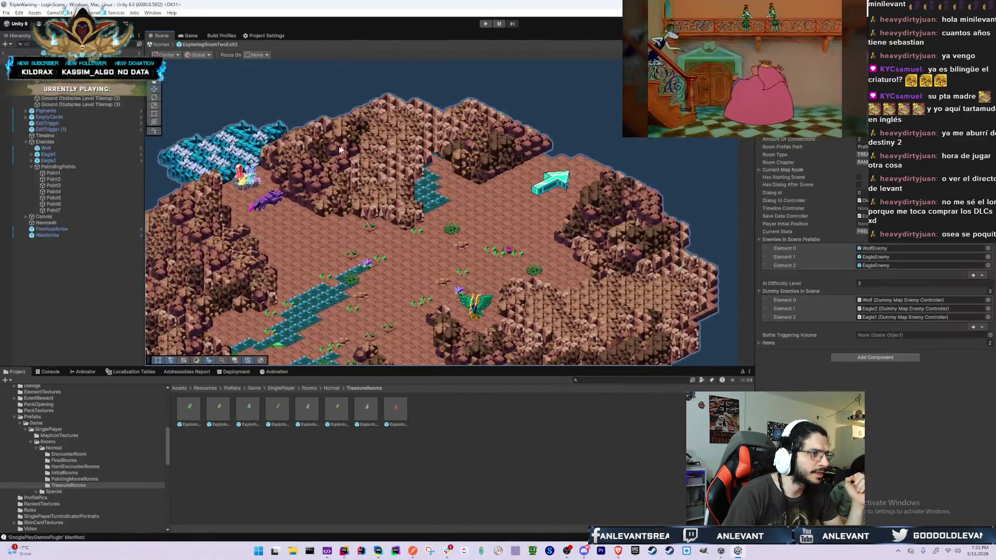
left_click_drag(477, 180, 459, 280)
Step: Reopen the snowy ExploringRoomTwoExit prefab, frame its map and select its asset
double_click(366, 409)
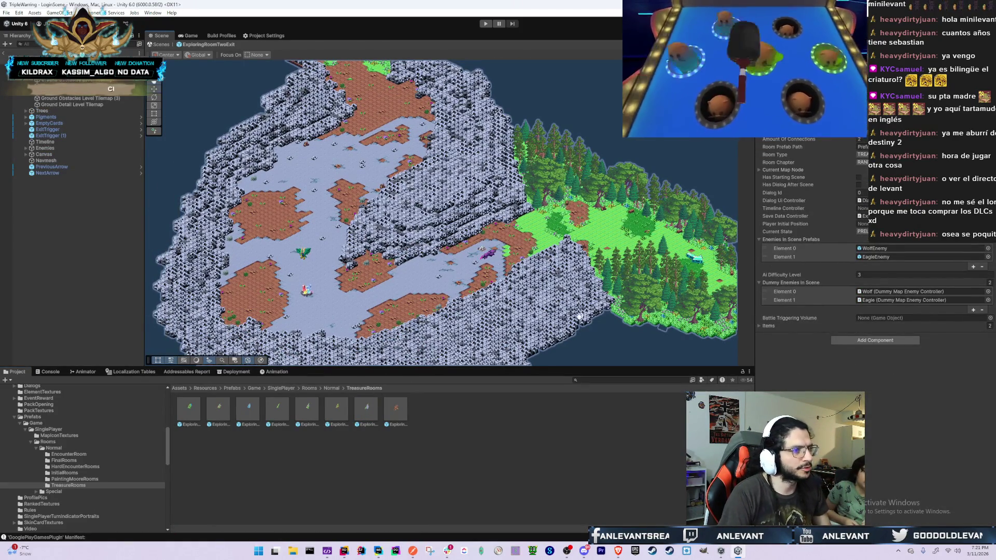
left_click_drag(406, 78, 302, 157)
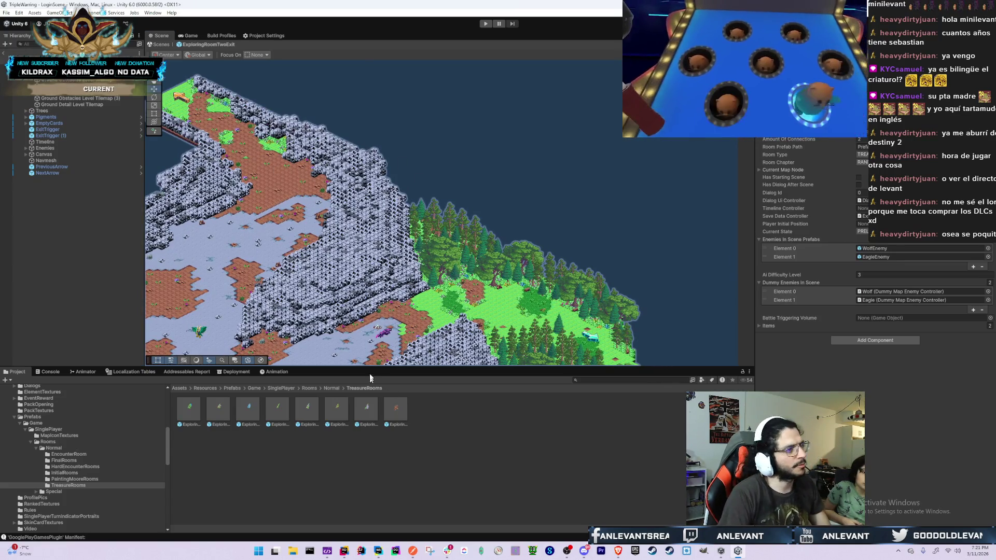
left_click_drag(337, 270, 490, 211)
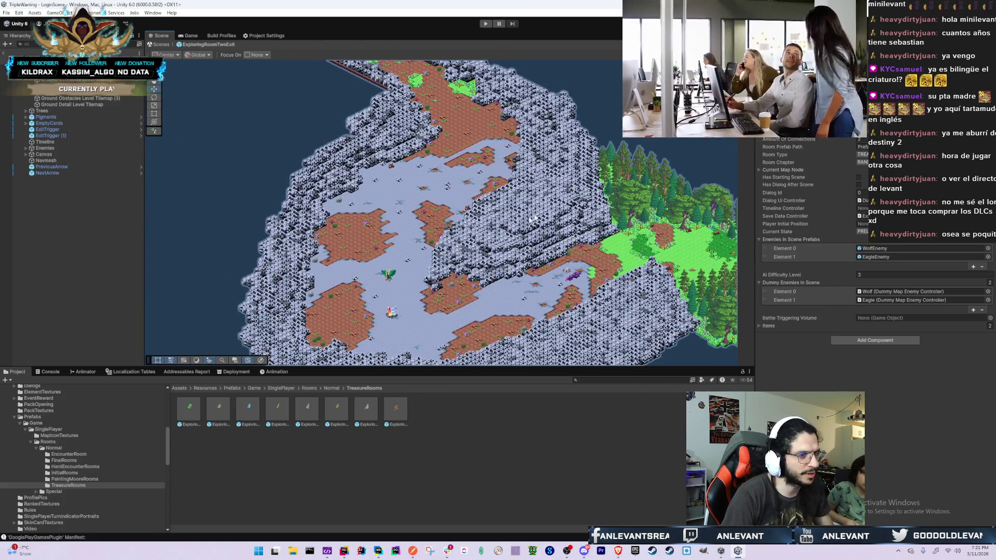
left_click(55, 155)
scroll(63, 167, "down", 3)
left_click(46, 92)
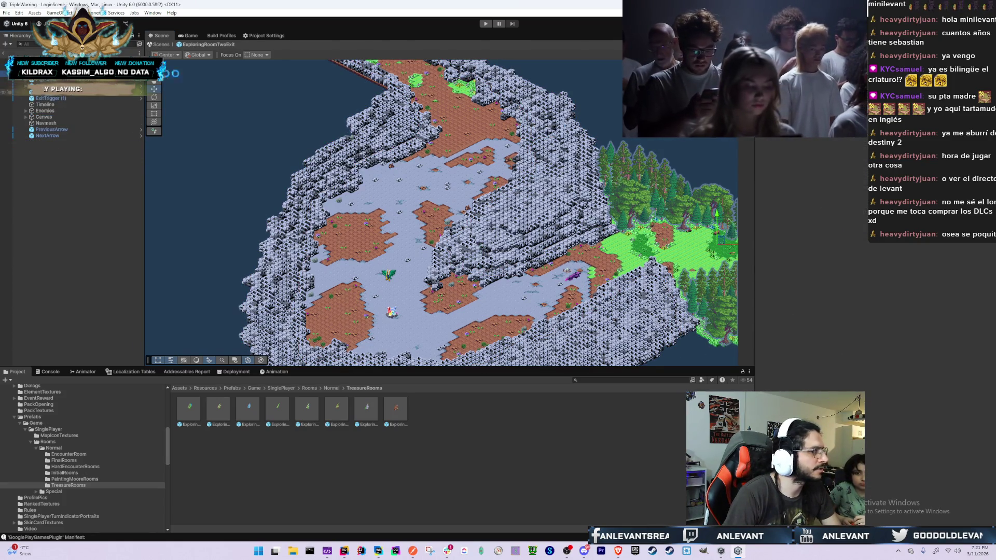
key("f")
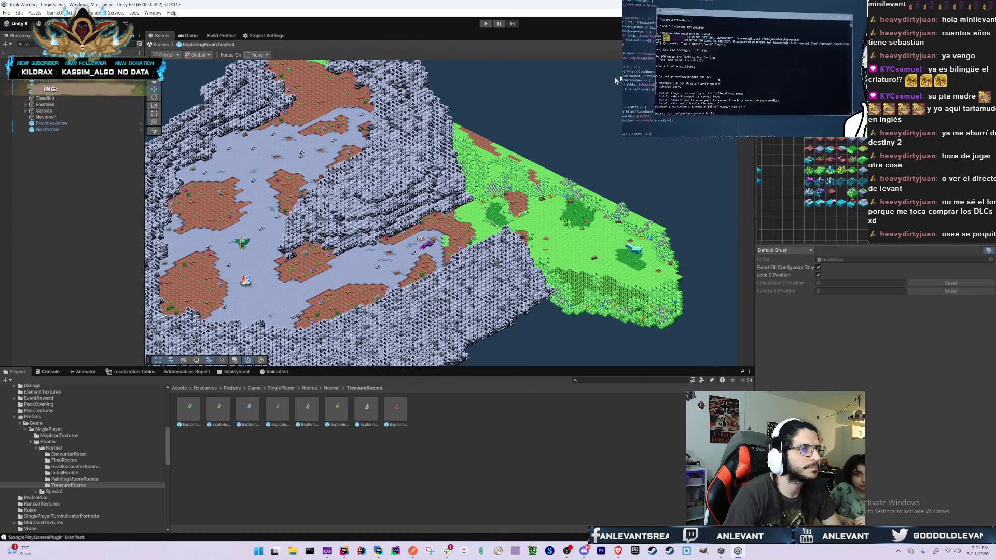
left_click_drag(447, 168, 494, 197)
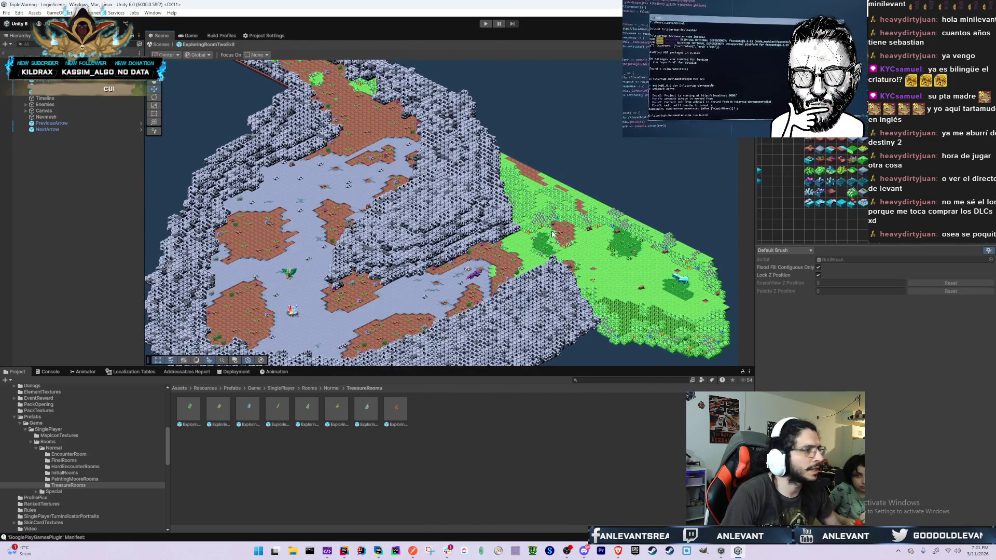
left_click(546, 249)
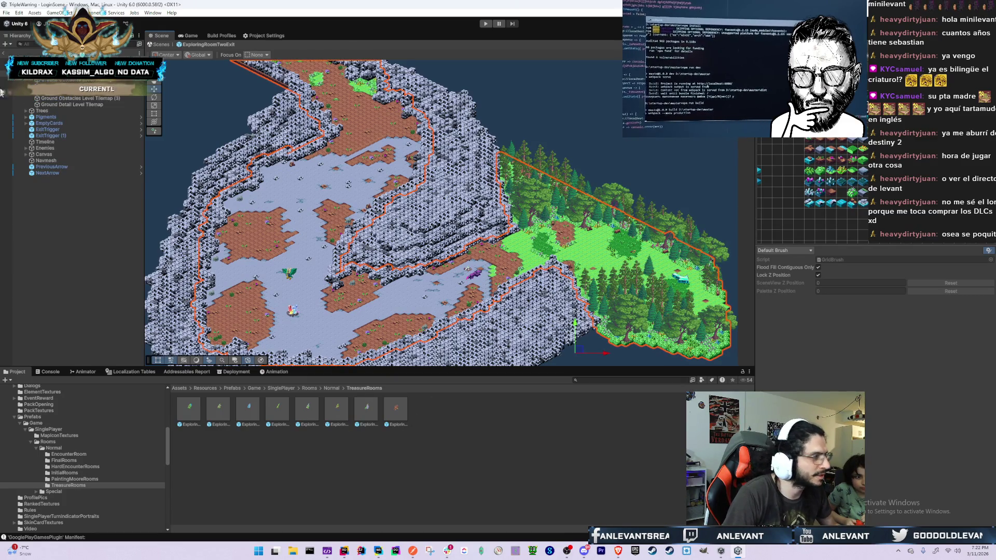
left_click(363, 408)
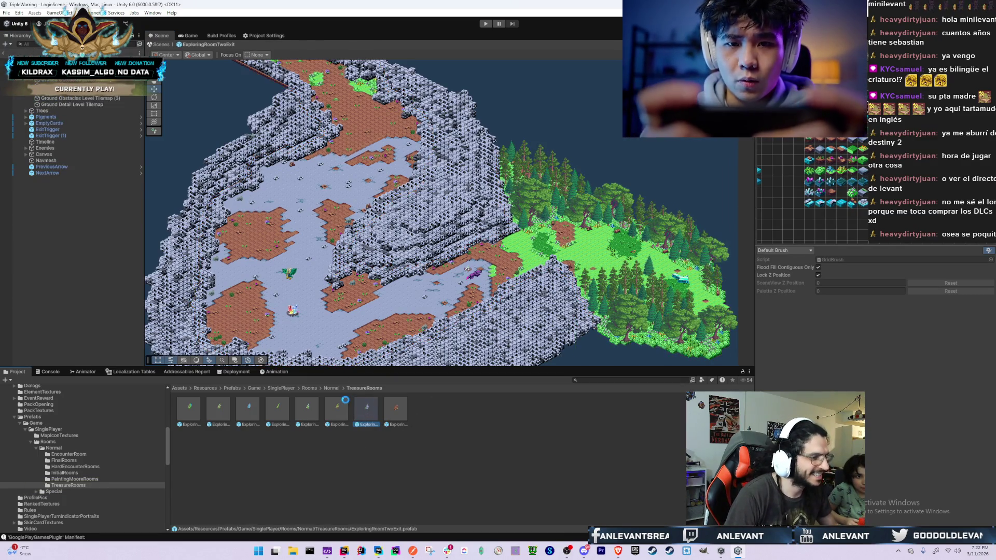
Step: Duplicate ExploringRoomTwoExit into ExploringRoomTwoExit3, open it, collapse Trees and frame the island
key("ctrl+d")
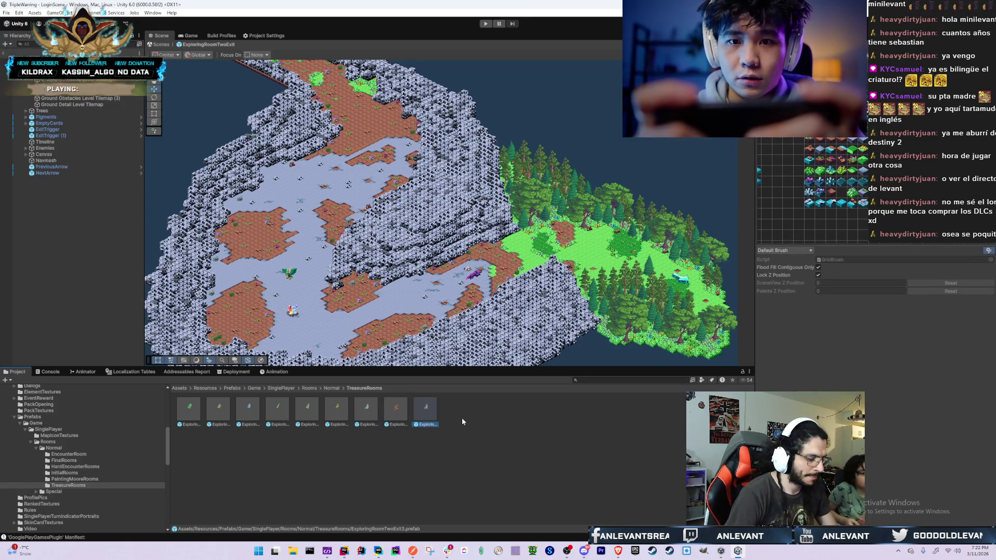
left_click(57, 104)
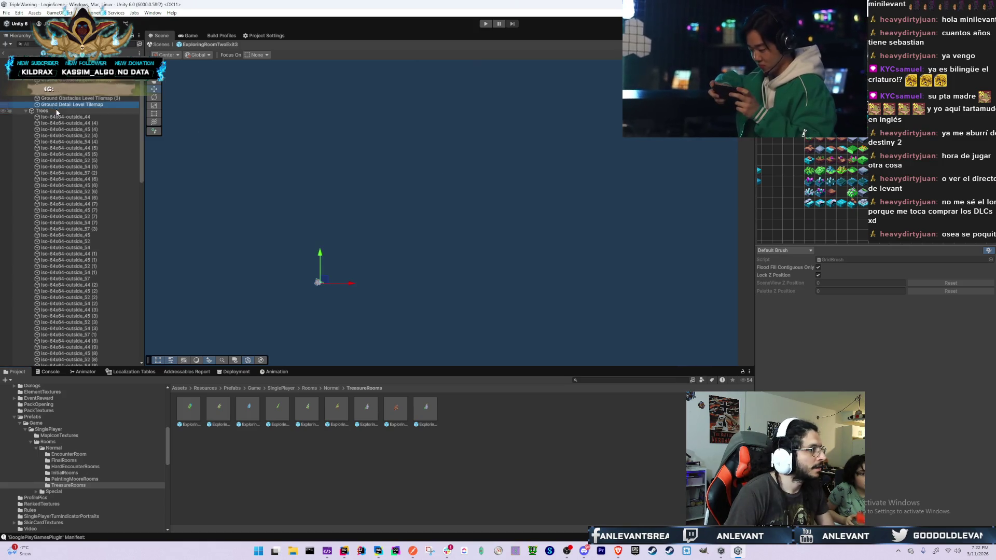
left_click(57, 112)
key("Left")
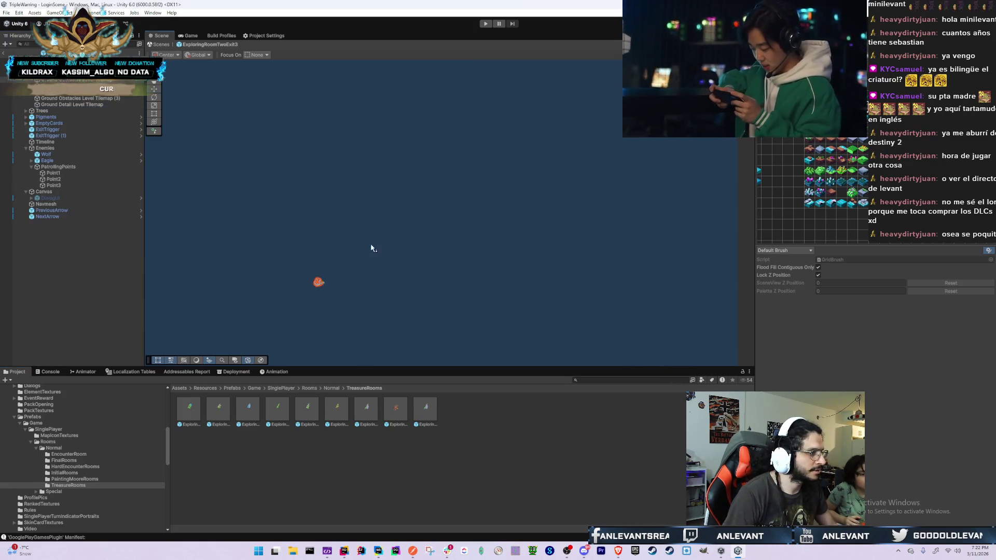
key("f")
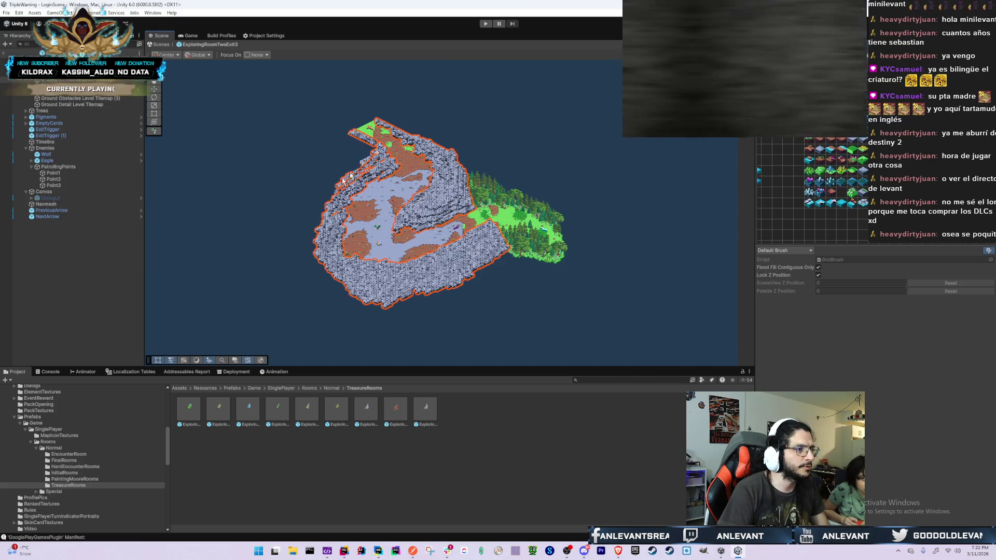
Step: Paint snowy floor over the left ridge cliffs and fill the outlined hole in the cliff
scroll(371, 192, "up", 5)
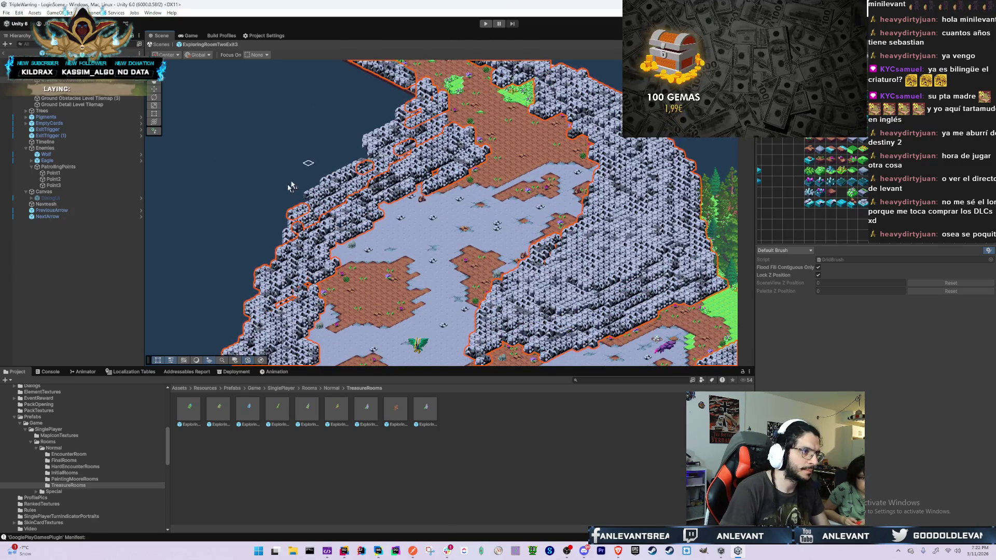
mouse_move(335, 207)
left_mouse_down()
mouse_move(293, 303)
mouse_move(287, 255)
mouse_move(384, 184)
mouse_move(280, 251)
mouse_move(290, 280)
mouse_move(413, 163)
mouse_move(402, 171)
mouse_move(438, 101)
mouse_move(413, 153)
mouse_move(400, 119)
mouse_move(421, 142)
left_mouse_up()
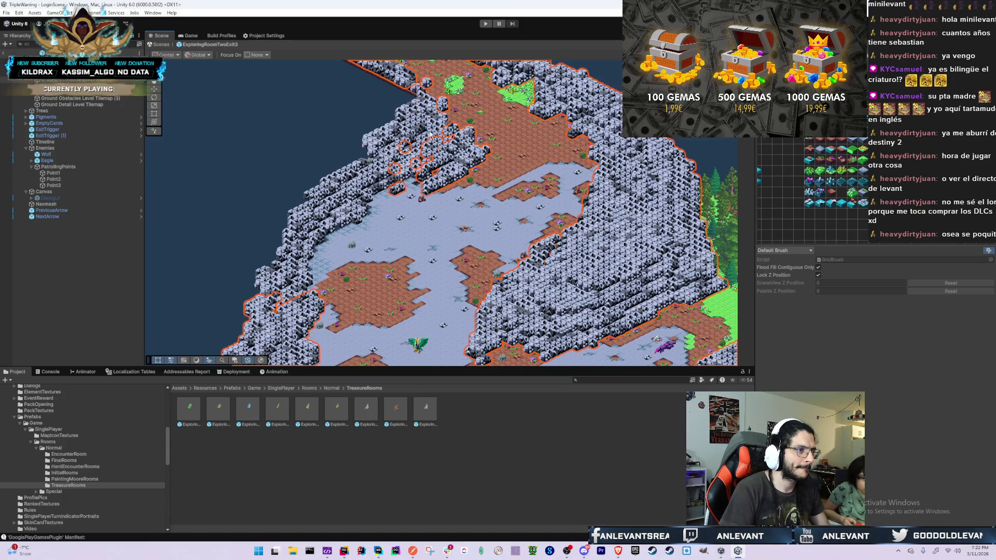
mouse_move(405, 191)
left_mouse_down()
mouse_move(480, 156)
mouse_move(428, 167)
mouse_move(451, 156)
mouse_move(428, 176)
mouse_move(464, 141)
mouse_move(434, 112)
mouse_move(379, 181)
mouse_move(309, 148)
mouse_move(271, 147)
mouse_move(381, 106)
mouse_move(447, 145)
mouse_move(426, 157)
left_mouse_up()
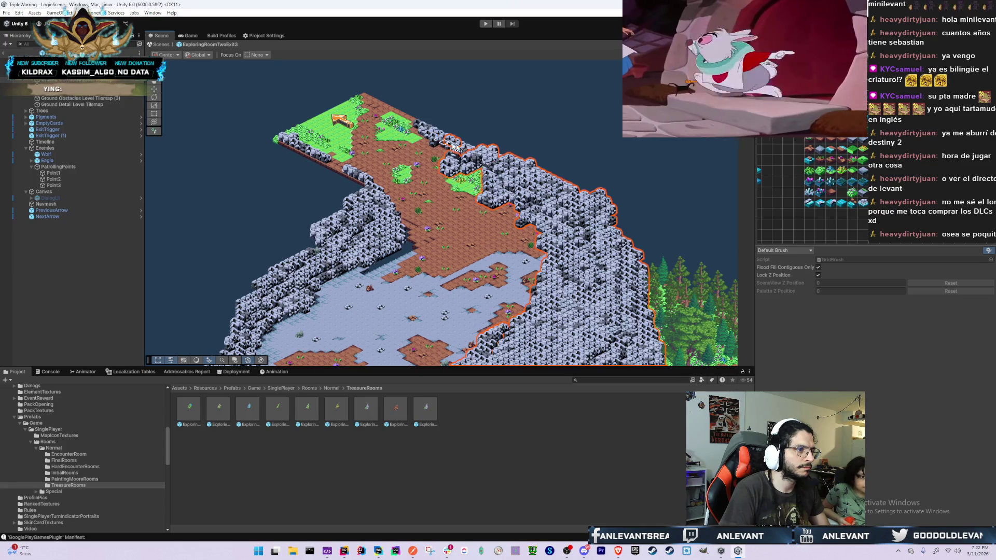
Step: Trim the cliff along the path edge and repaint the block's upper-left cliff edge
mouse_move(441, 169)
left_mouse_down()
mouse_move(467, 158)
mouse_move(410, 177)
left_mouse_up()
mouse_move(502, 152)
left_mouse_down()
mouse_move(483, 181)
mouse_move(497, 197)
mouse_move(542, 172)
mouse_move(540, 194)
mouse_move(522, 205)
mouse_move(559, 170)
mouse_move(506, 232)
mouse_move(555, 200)
mouse_move(568, 218)
mouse_move(604, 195)
mouse_move(550, 241)
mouse_move(630, 222)
mouse_move(570, 254)
mouse_move(613, 242)
mouse_move(544, 283)
mouse_move(561, 280)
mouse_move(542, 296)
mouse_move(597, 270)
left_mouse_up()
key("super")
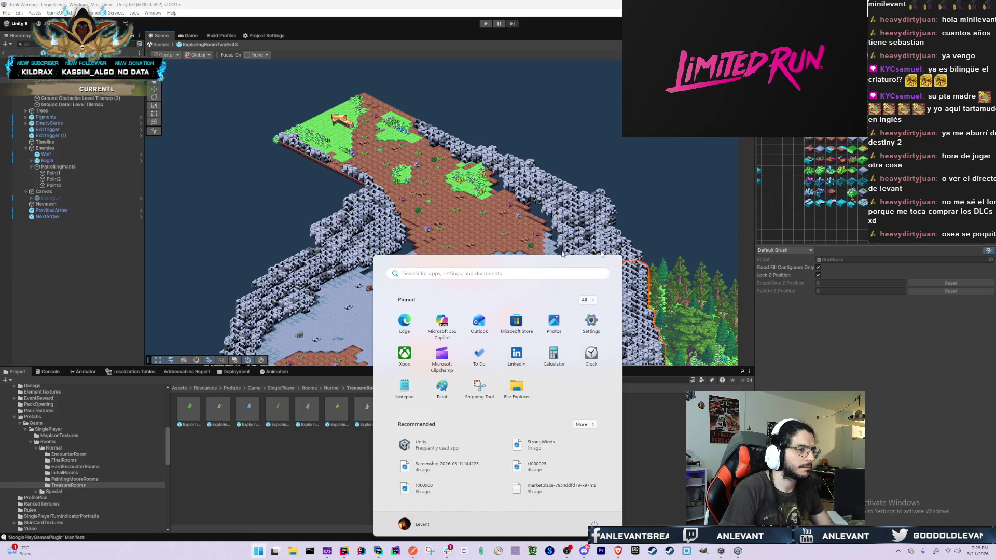
key("super")
scroll(481, 222, "up", 3)
mouse_move(480, 222)
left_mouse_down()
mouse_move(394, 233)
mouse_move(509, 174)
mouse_move(353, 260)
mouse_move(387, 242)
mouse_move(446, 236)
mouse_move(322, 311)
mouse_move(405, 254)
mouse_move(322, 327)
mouse_move(372, 316)
mouse_move(340, 325)
mouse_move(431, 281)
mouse_move(364, 332)
mouse_move(410, 322)
mouse_move(456, 275)
mouse_move(430, 313)
mouse_move(457, 309)
mouse_move(453, 318)
mouse_move(480, 301)
mouse_move(447, 325)
mouse_move(488, 277)
mouse_move(479, 299)
left_mouse_up()
Step: Reshape the ridge-edge cliff tiles and clean up a small patch beside the snowy lake
left_click_drag(501, 229, 505, 213)
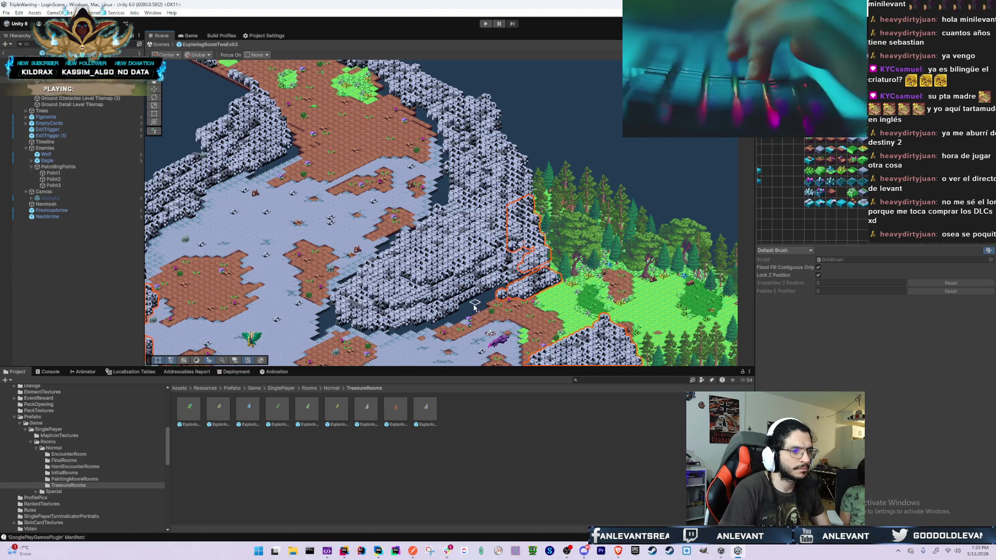
left_click_drag(480, 305, 508, 298)
left_click_drag(560, 273, 524, 284)
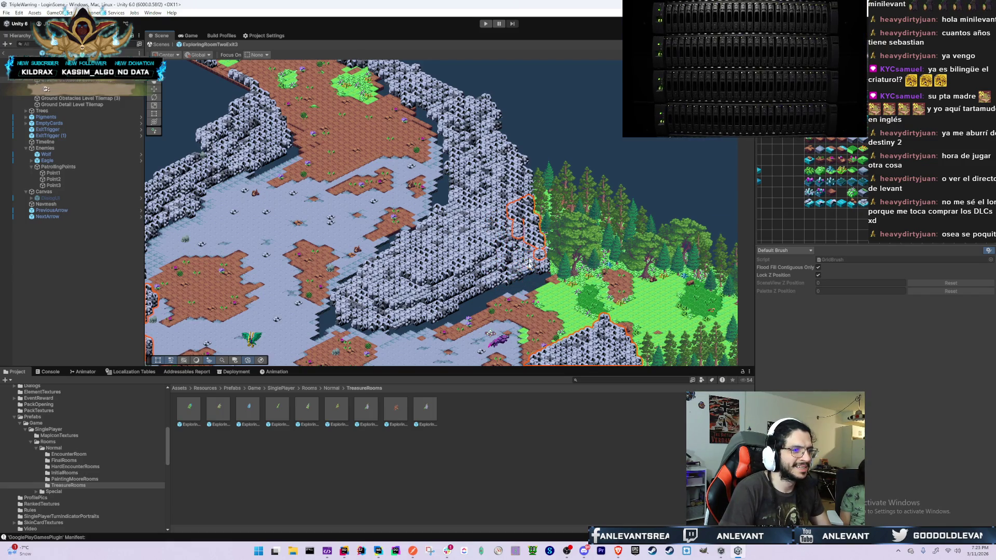
left_click_drag(286, 334, 457, 178)
Step: Paint rock patches onto the left cliff, then erase the stray painted tiles
left_click_drag(263, 166, 313, 129)
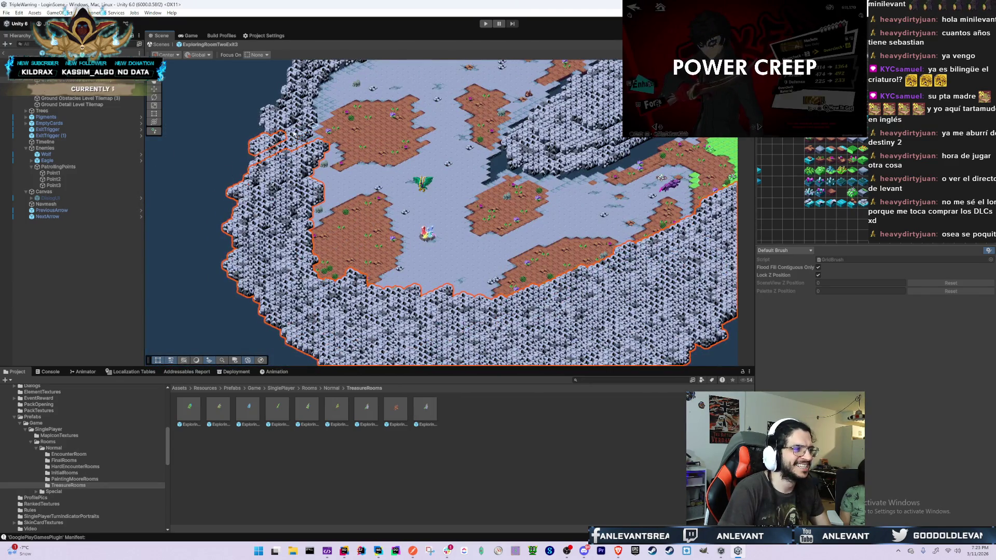
mouse_move(256, 203)
left_mouse_down()
mouse_move(275, 179)
mouse_move(311, 202)
mouse_move(236, 247)
mouse_move(228, 223)
mouse_move(309, 156)
left_mouse_up()
mouse_move(262, 185)
left_mouse_down()
mouse_move(285, 162)
mouse_move(218, 296)
left_mouse_up()
mouse_move(256, 240)
left_mouse_down()
mouse_move(306, 215)
mouse_move(314, 187)
mouse_move(294, 259)
mouse_move(332, 285)
mouse_move(244, 322)
mouse_move(249, 342)
left_mouse_up()
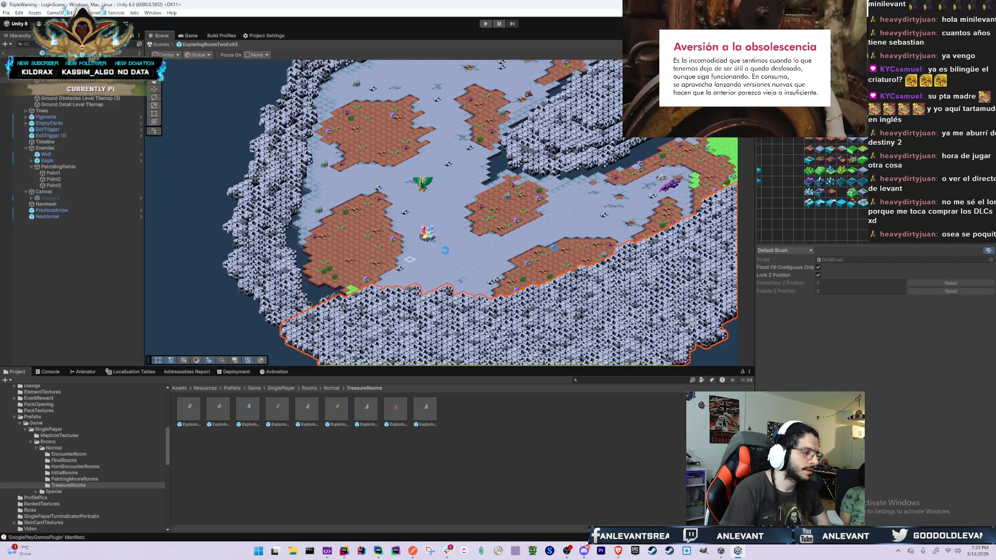
Step: Brush rock strokes across the lower-left cliff, undoing one bad stroke with Ctrl+Z
left_click_drag(412, 262, 302, 184)
mouse_move(311, 223)
left_mouse_down()
mouse_move(262, 259)
mouse_move(254, 218)
mouse_move(267, 220)
mouse_move(223, 231)
mouse_move(193, 279)
mouse_move(280, 221)
mouse_move(214, 285)
mouse_move(197, 278)
mouse_move(236, 312)
mouse_move(244, 265)
mouse_move(335, 235)
mouse_move(334, 225)
mouse_move(310, 234)
mouse_move(426, 218)
mouse_move(363, 228)
mouse_move(594, 146)
mouse_move(589, 136)
mouse_move(469, 203)
left_mouse_up()
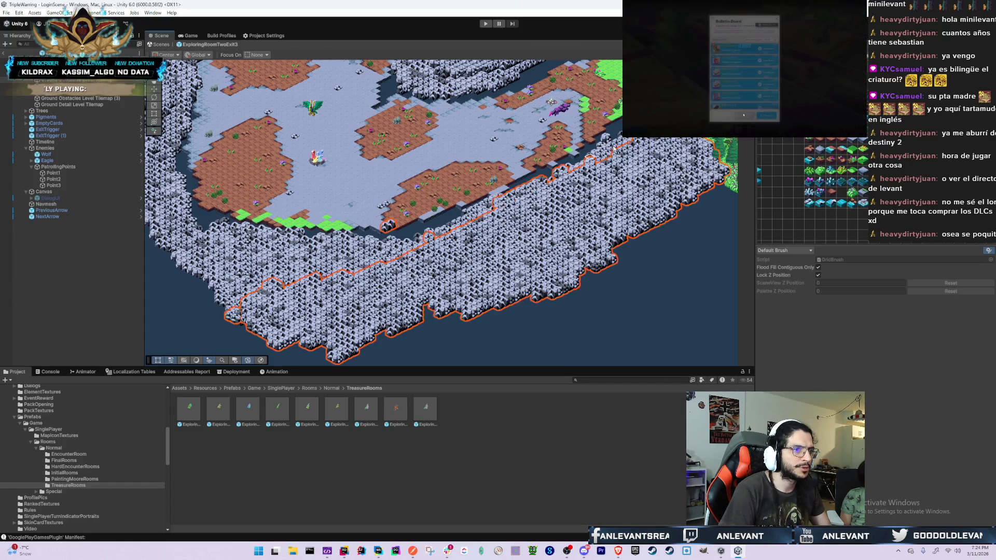
mouse_move(617, 165)
left_mouse_down()
mouse_move(550, 221)
mouse_move(364, 304)
mouse_move(456, 268)
mouse_move(301, 312)
mouse_move(307, 262)
mouse_move(242, 334)
left_mouse_up()
left_click_drag(270, 304, 396, 267)
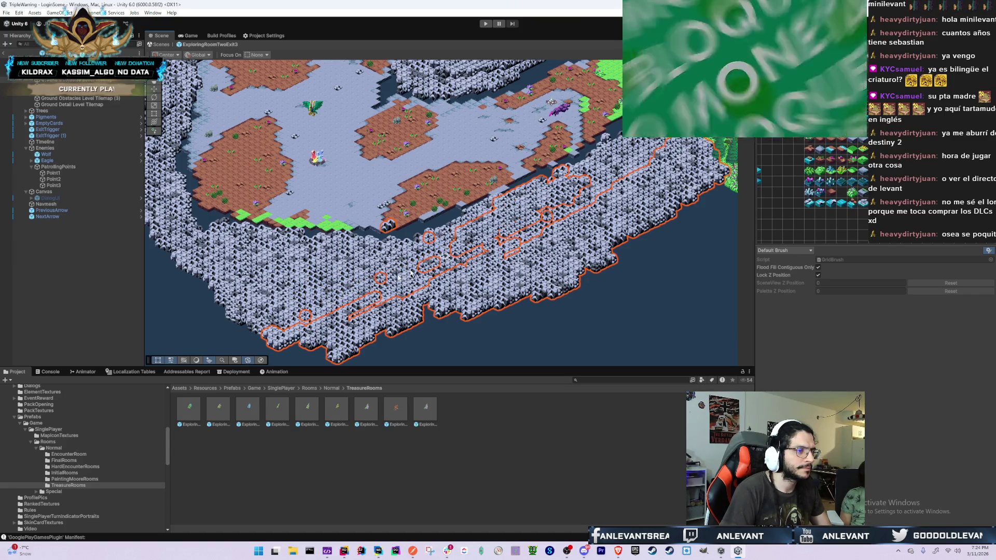
key("ctrl+z")
Step: Fill the holes and channel in the lower rock cliff and add rock along its edge
mouse_move(443, 244)
left_mouse_down()
mouse_move(513, 202)
mouse_move(444, 235)
left_mouse_up()
mouse_move(546, 192)
left_mouse_down()
mouse_move(558, 175)
mouse_move(576, 192)
mouse_move(550, 208)
mouse_move(519, 254)
mouse_move(441, 307)
mouse_move(410, 301)
mouse_move(475, 262)
mouse_move(358, 332)
mouse_move(363, 353)
mouse_move(337, 358)
mouse_move(390, 309)
mouse_move(366, 315)
mouse_move(326, 364)
mouse_move(348, 335)
mouse_move(260, 337)
mouse_move(268, 352)
left_mouse_up()
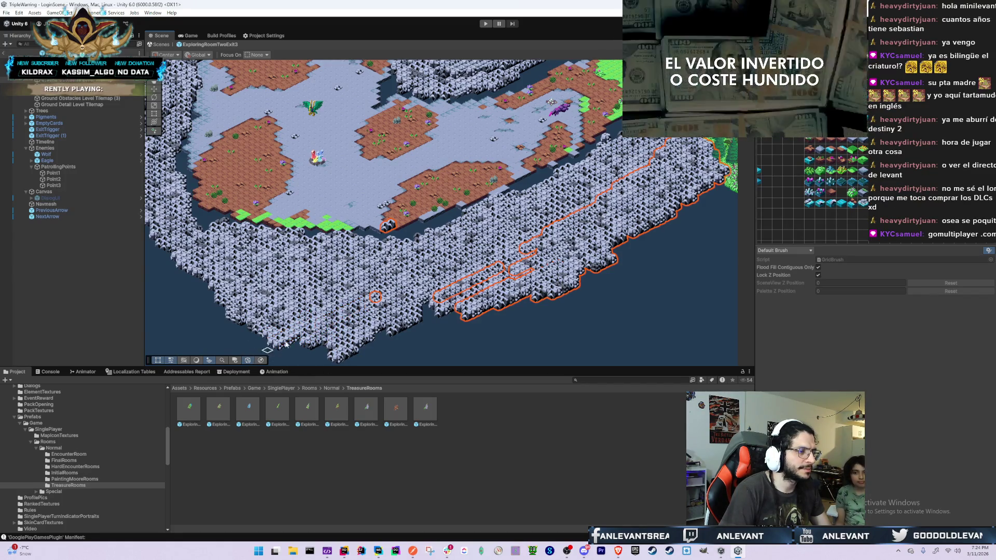
mouse_move(363, 304)
left_mouse_down()
mouse_move(457, 290)
mouse_move(620, 202)
mouse_move(657, 196)
left_mouse_up()
mouse_move(534, 232)
left_mouse_down()
mouse_move(451, 236)
mouse_move(478, 215)
mouse_move(459, 240)
mouse_move(478, 218)
mouse_move(441, 232)
mouse_move(415, 278)
mouse_move(457, 224)
mouse_move(501, 203)
mouse_move(565, 137)
mouse_move(509, 166)
mouse_move(581, 132)
mouse_move(589, 76)
mouse_move(550, 166)
mouse_move(619, 103)
left_mouse_up()
mouse_move(516, 215)
left_mouse_down()
mouse_move(529, 205)
mouse_move(503, 233)
mouse_move(537, 224)
mouse_move(439, 277)
mouse_move(594, 162)
mouse_move(555, 205)
mouse_move(609, 166)
left_mouse_up()
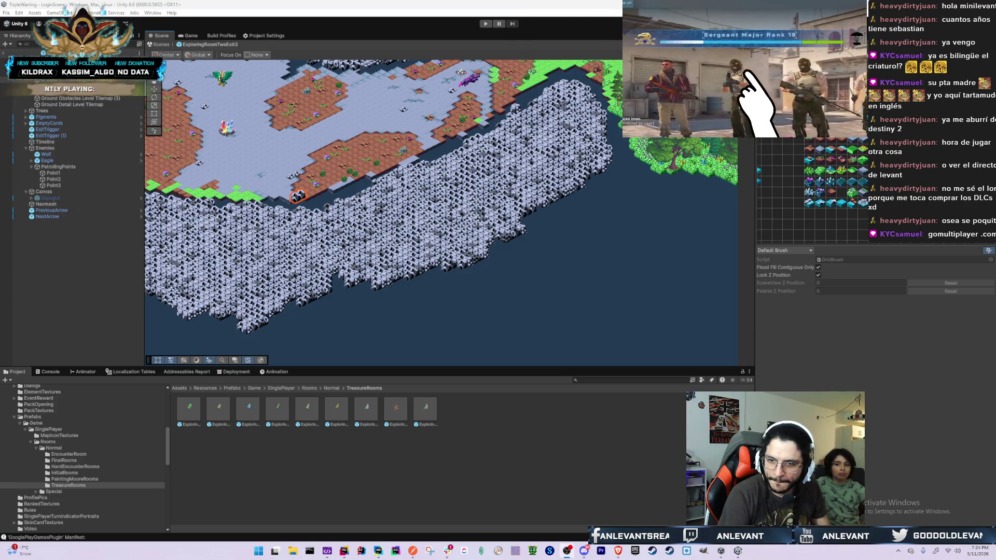
key("alt+Tab")
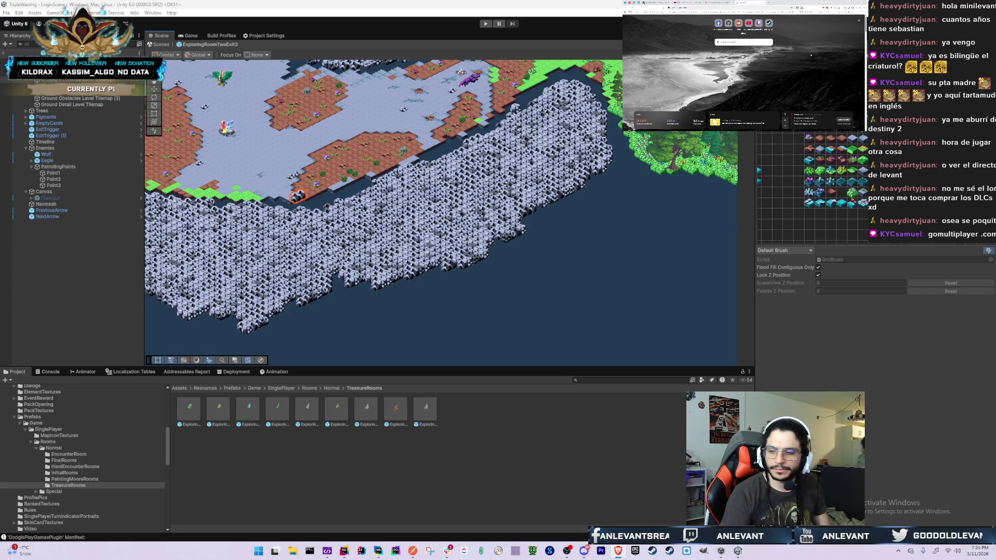
Step: Open the shared black-and-white drawing full size in Discord
key("Return")
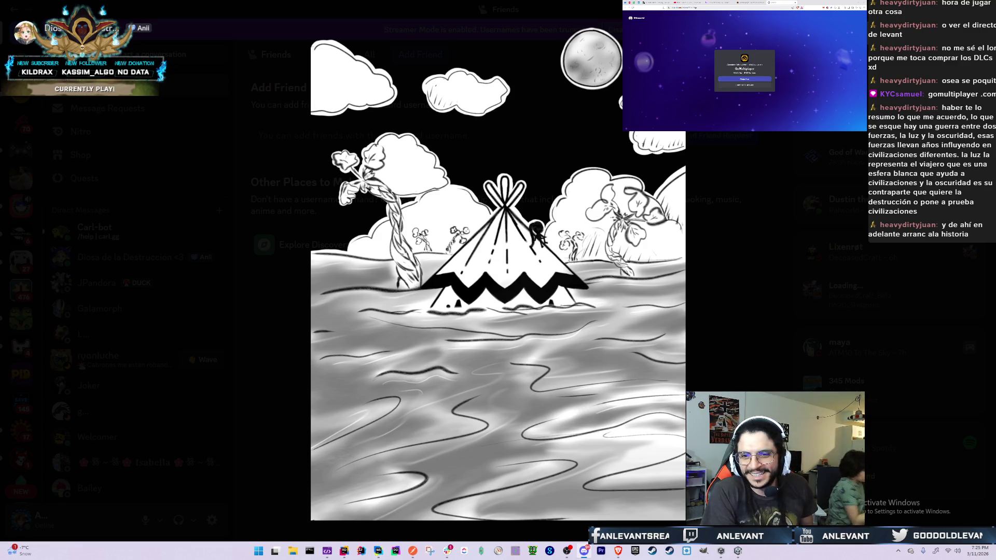
Step: Close the enlarged drawing and view the GoMultiplayer server's anuncios-de-gom channel
left_click(168, 190)
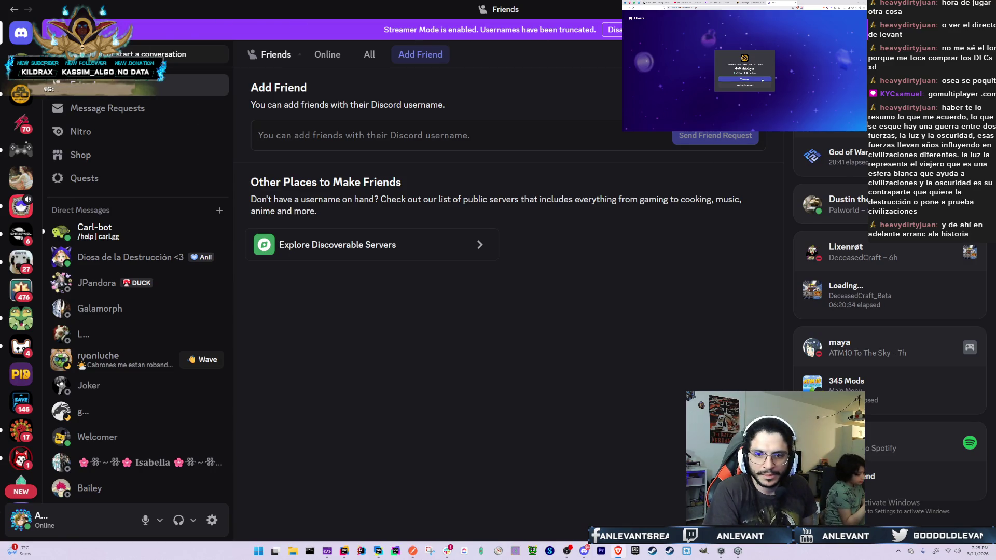
left_click(21, 93)
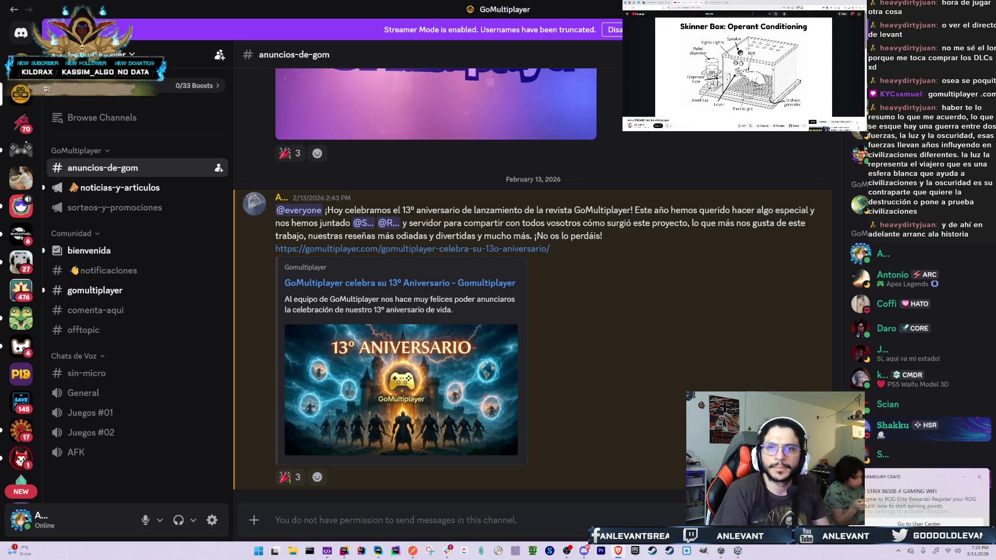
key("alt+Tab")
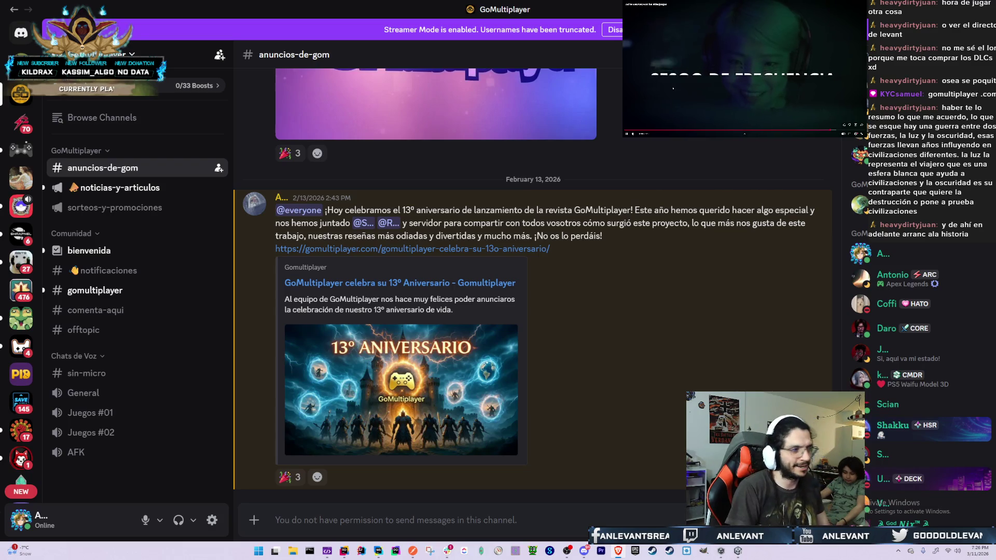
Step: Return to the Unity editor and frame the forested upper part of the map
key("alt+Tab")
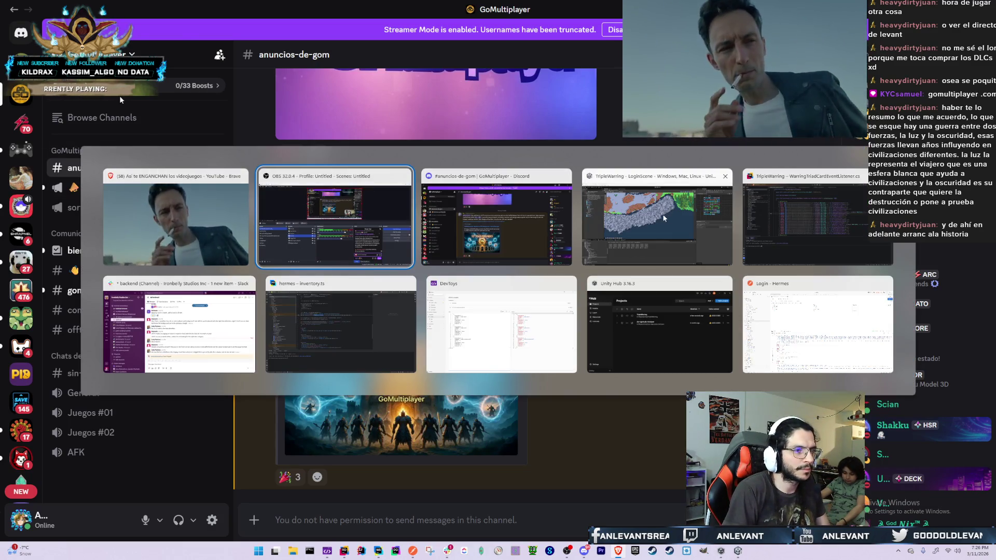
key("Tab")
key("Tab")
scroll(397, 204, "up", 2)
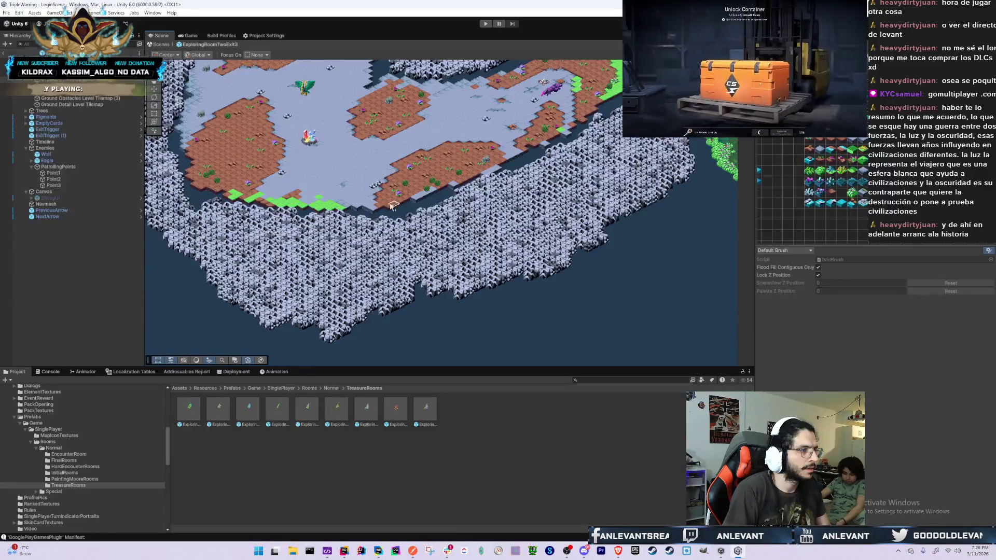
mouse_move(374, 179)
left_mouse_down()
mouse_move(342, 270)
mouse_move(317, 223)
mouse_move(305, 166)
mouse_move(328, 112)
left_mouse_up()
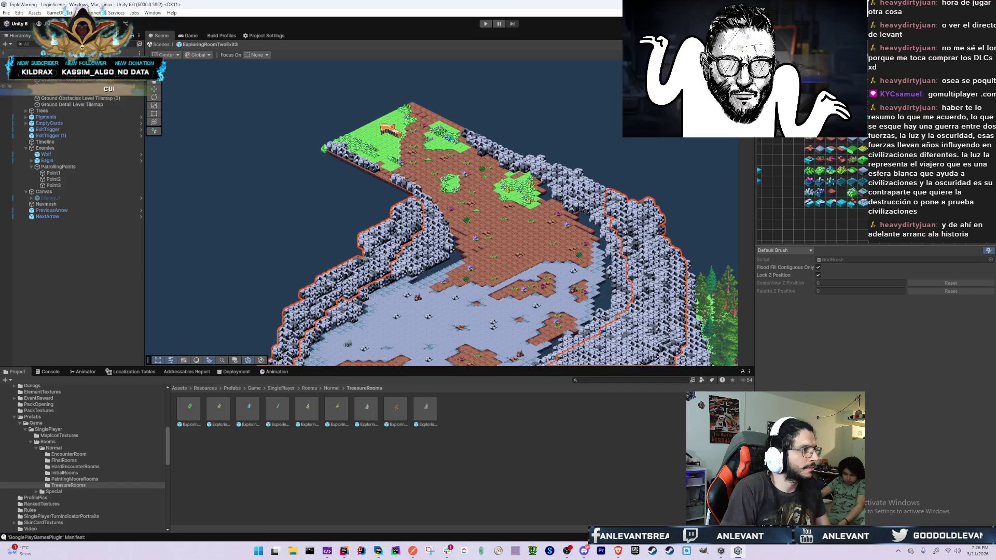
Step: Repaint rock along the green platform's lower edge and fill the jagged left-cliff gap
mouse_move(377, 179)
left_mouse_down()
mouse_move(328, 151)
mouse_move(440, 215)
mouse_move(394, 275)
mouse_move(476, 243)
mouse_move(382, 262)
mouse_move(436, 217)
mouse_move(348, 291)
mouse_move(299, 293)
mouse_move(327, 275)
mouse_move(314, 324)
mouse_move(363, 249)
mouse_move(316, 273)
mouse_move(402, 207)
mouse_move(314, 286)
mouse_move(363, 197)
mouse_move(405, 202)
mouse_move(311, 295)
mouse_move(312, 285)
mouse_move(257, 332)
mouse_move(322, 282)
mouse_move(368, 181)
mouse_move(317, 218)
mouse_move(290, 288)
mouse_move(335, 207)
mouse_move(306, 289)
mouse_move(363, 172)
mouse_move(321, 207)
mouse_move(368, 145)
mouse_move(382, 190)
mouse_move(345, 244)
mouse_move(358, 213)
mouse_move(321, 311)
mouse_move(358, 244)
mouse_move(353, 301)
mouse_move(377, 266)
left_mouse_up()
mouse_move(560, 249)
left_mouse_down()
mouse_move(420, 288)
mouse_move(344, 223)
left_mouse_up()
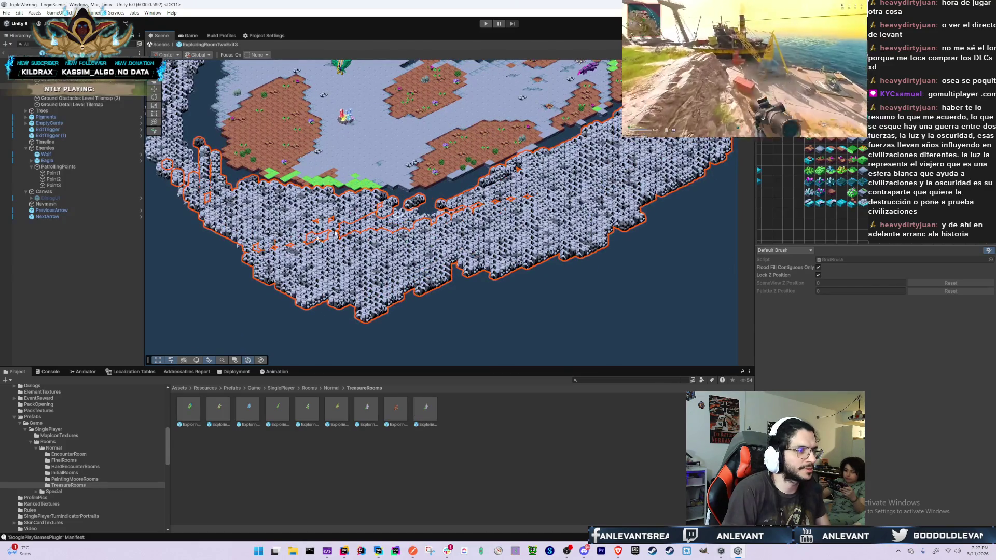
mouse_move(260, 255)
left_mouse_down()
mouse_move(363, 196)
mouse_move(233, 236)
mouse_move(207, 225)
mouse_move(281, 206)
mouse_move(212, 236)
mouse_move(291, 189)
mouse_move(233, 208)
mouse_move(299, 190)
left_mouse_up()
mouse_move(220, 222)
left_mouse_down()
mouse_move(244, 193)
mouse_move(156, 216)
mouse_move(205, 165)
mouse_move(226, 189)
mouse_move(177, 179)
left_mouse_up()
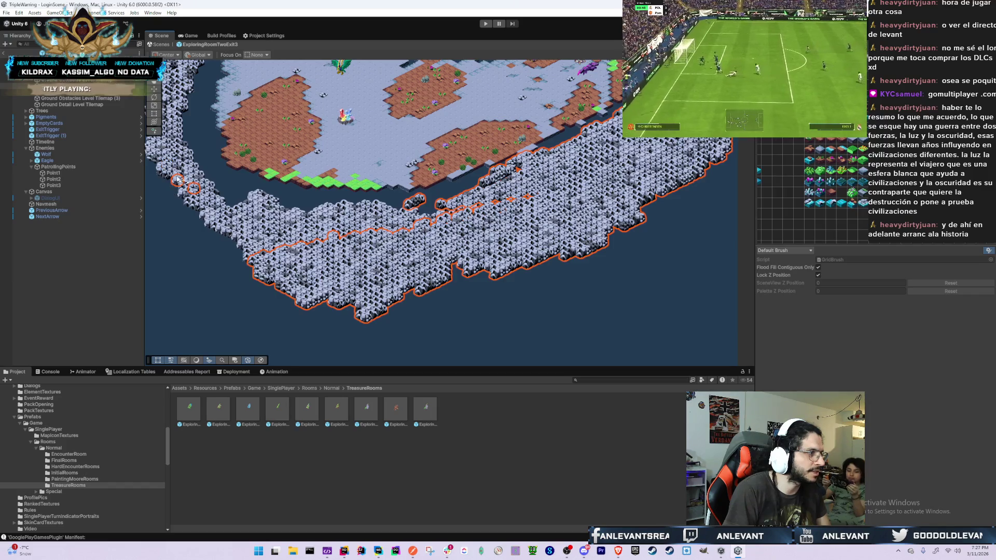
Step: Brush a diagonal rock strip across the cliff and reshape it toward the lower left
mouse_move(388, 219)
left_mouse_down()
mouse_move(434, 202)
mouse_move(358, 246)
mouse_move(280, 266)
mouse_move(322, 241)
mouse_move(234, 274)
mouse_move(293, 272)
mouse_move(355, 244)
mouse_move(283, 293)
mouse_move(373, 257)
mouse_move(266, 315)
mouse_move(285, 316)
mouse_move(324, 301)
mouse_move(322, 289)
mouse_move(364, 278)
mouse_move(345, 290)
mouse_move(353, 314)
mouse_move(405, 301)
mouse_move(457, 254)
mouse_move(540, 213)
mouse_move(588, 163)
left_mouse_up()
mouse_move(433, 207)
left_mouse_down()
mouse_move(483, 196)
mouse_move(529, 162)
mouse_move(493, 191)
left_mouse_up()
mouse_move(525, 162)
left_mouse_down()
mouse_move(469, 211)
mouse_move(394, 252)
left_mouse_up()
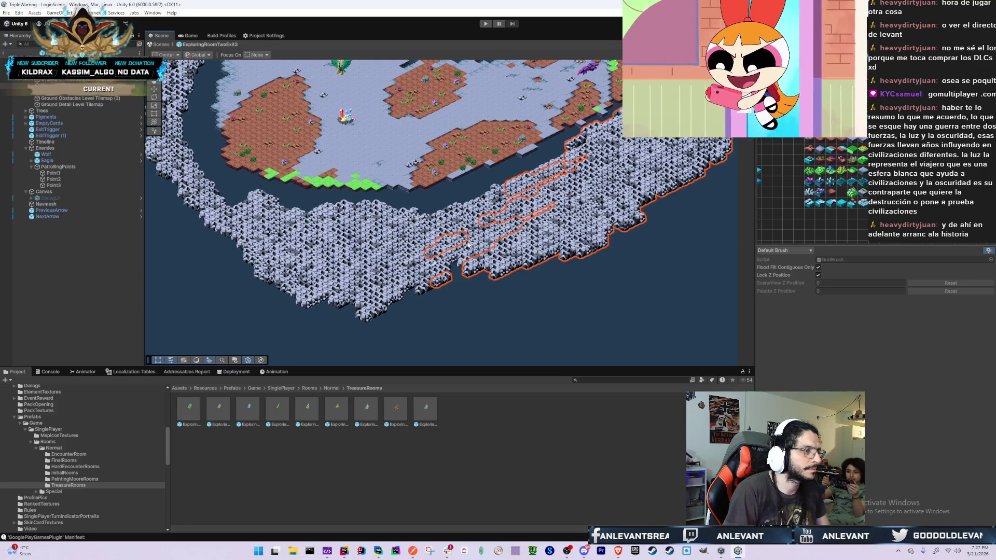
Step: Delete the Ground Obstacles Level Tilemap (3) object, then undo the deletion
left_click(106, 99)
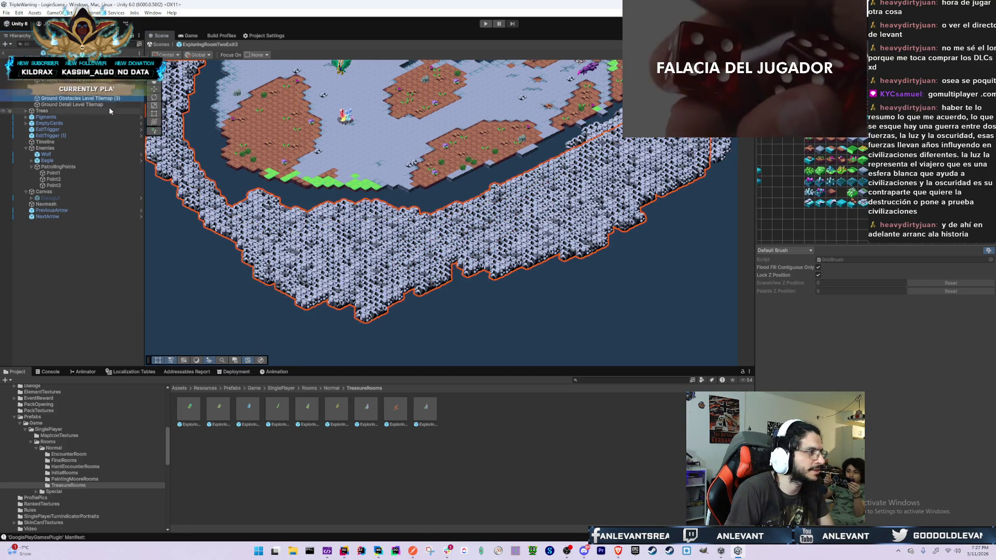
key("Delete")
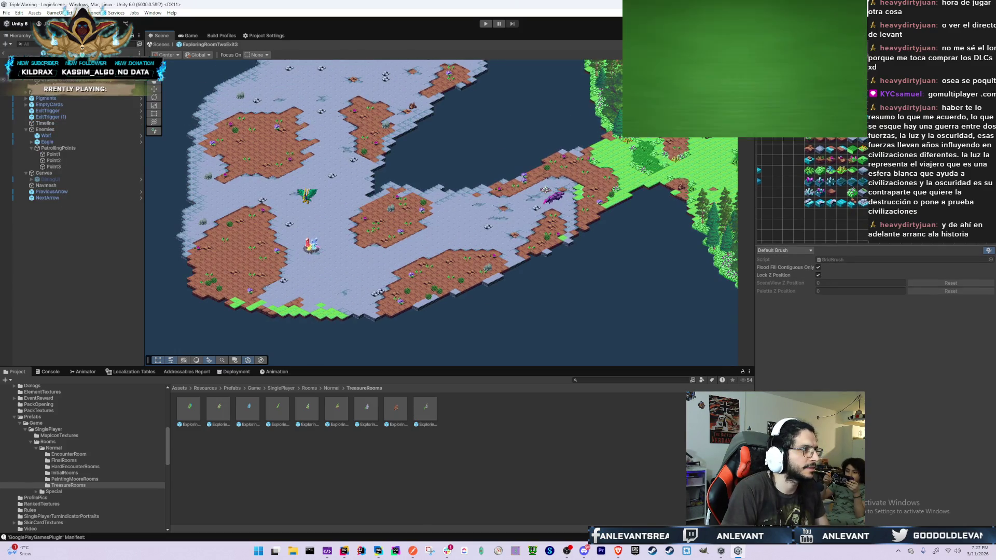
key("ctrl+z")
Step: Erase three stray rock tiles from the snow and other leftover rock tiles
key("f")
mouse_move(280, 126)
left_mouse_down()
mouse_move(256, 174)
mouse_move(250, 224)
mouse_move(288, 230)
left_mouse_up()
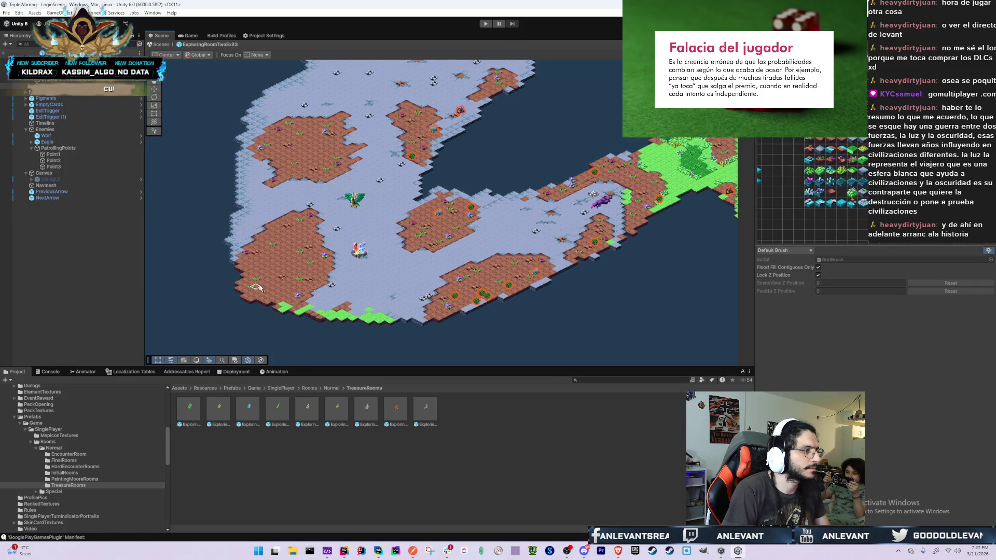
key("f")
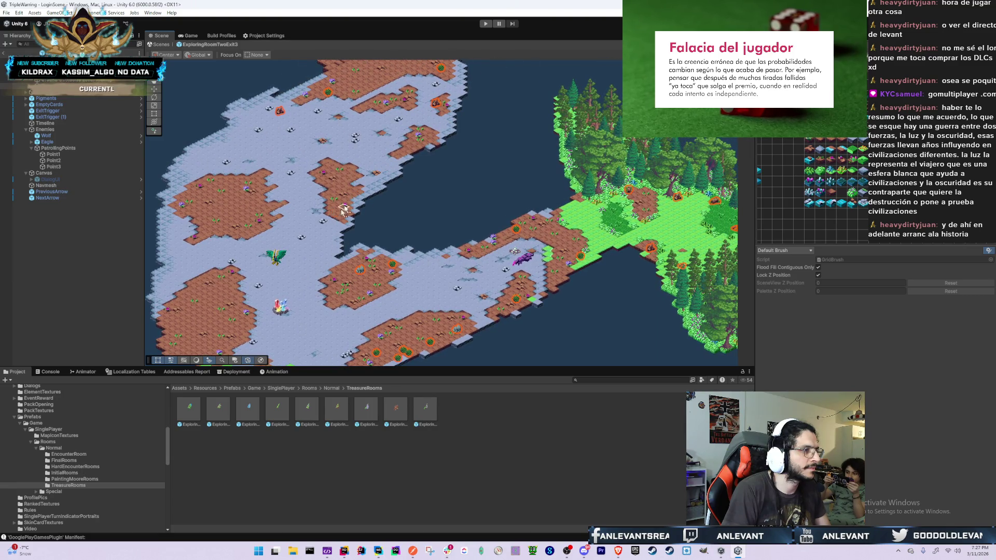
key("f")
left_click(241, 200)
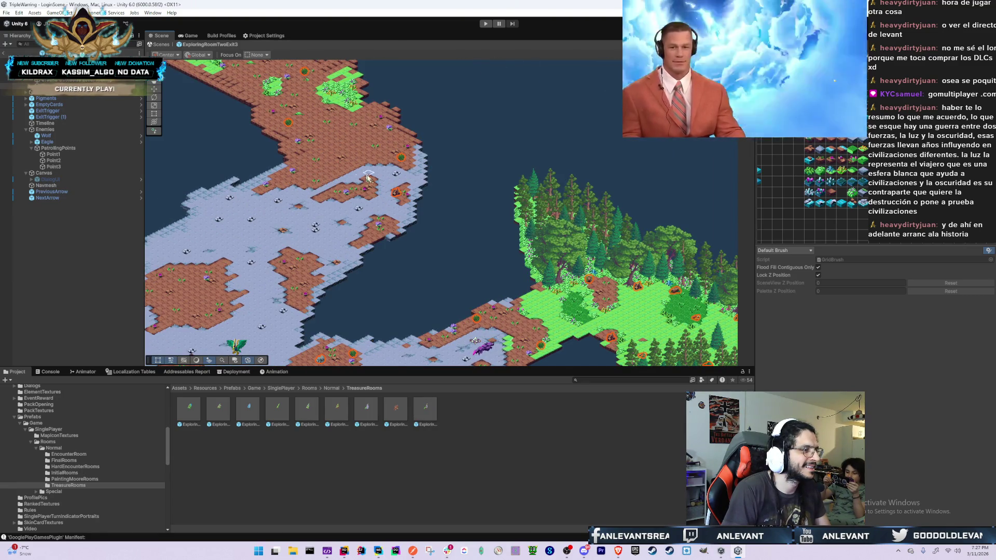
left_click(396, 192)
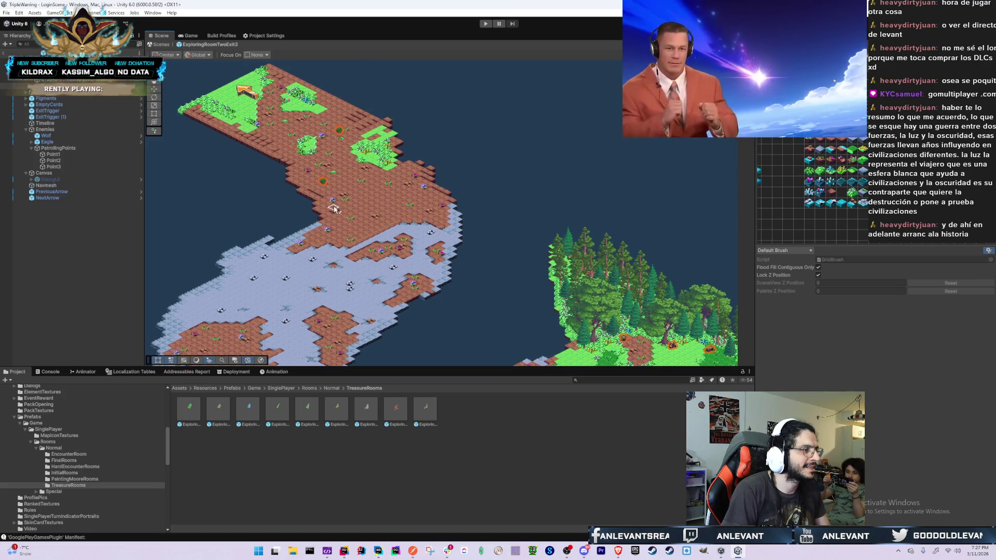
Step: Erase the orange rocks from the two central brown patches
key("f")
key("f")
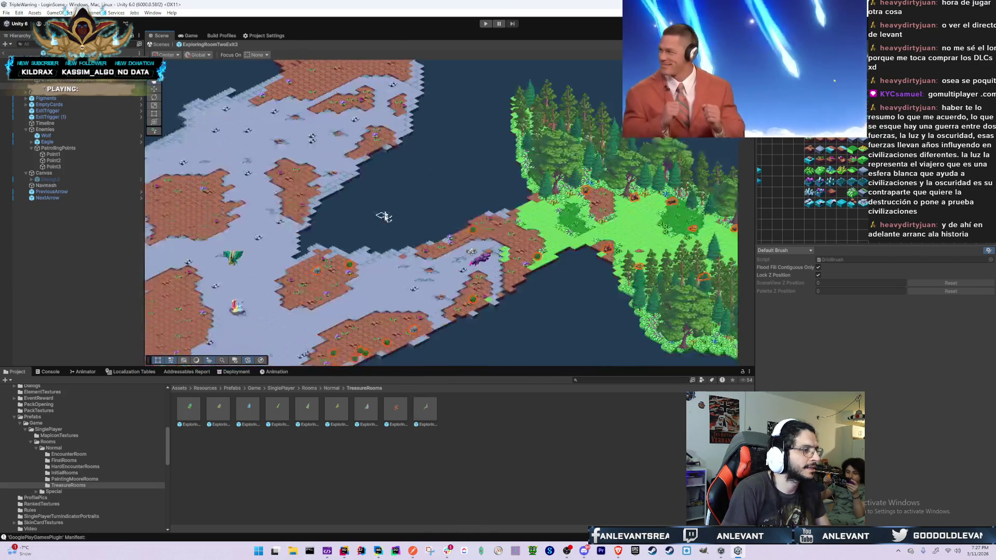
left_click(372, 203)
left_click(339, 209)
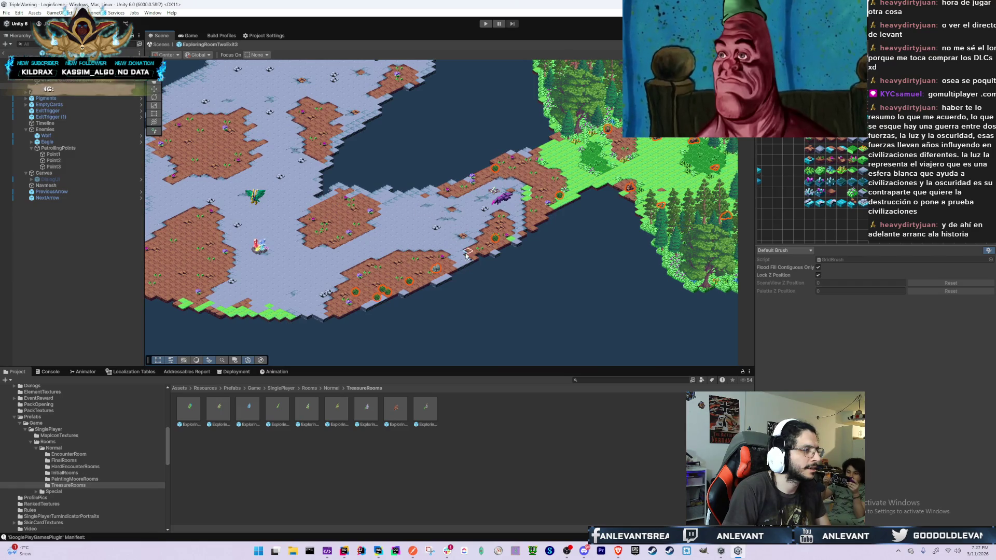
left_click(436, 268)
left_click(409, 281)
left_click(385, 292)
left_click(376, 297)
left_click(356, 290)
Step: Erase the orange rock markers across the forest clearing
key("f")
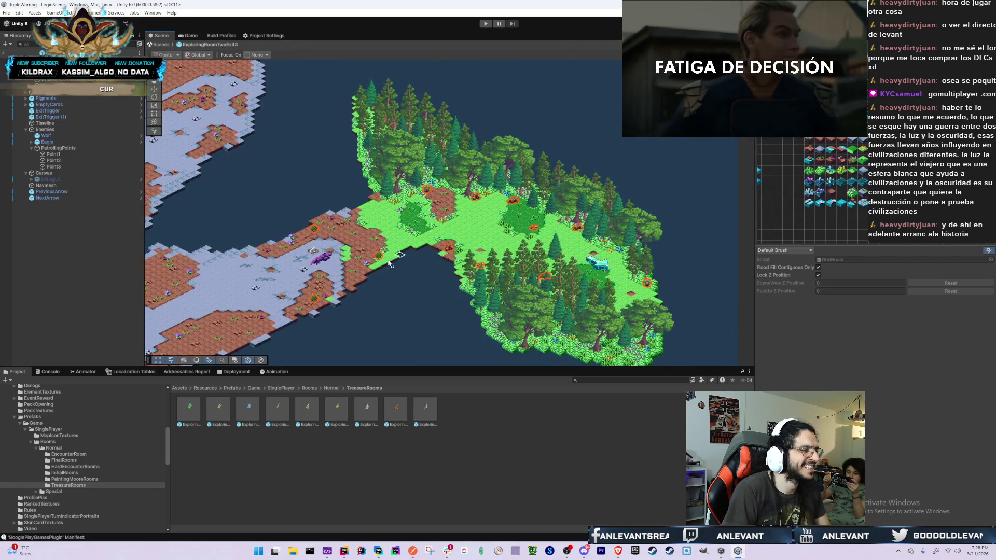
left_click(379, 255)
mouse_move(393, 205)
left_mouse_down()
mouse_move(475, 197)
mouse_move(502, 223)
mouse_move(595, 223)
left_mouse_up()
mouse_move(422, 258)
left_mouse_down()
mouse_move(519, 270)
mouse_move(530, 283)
mouse_move(545, 273)
mouse_move(647, 282)
left_mouse_up()
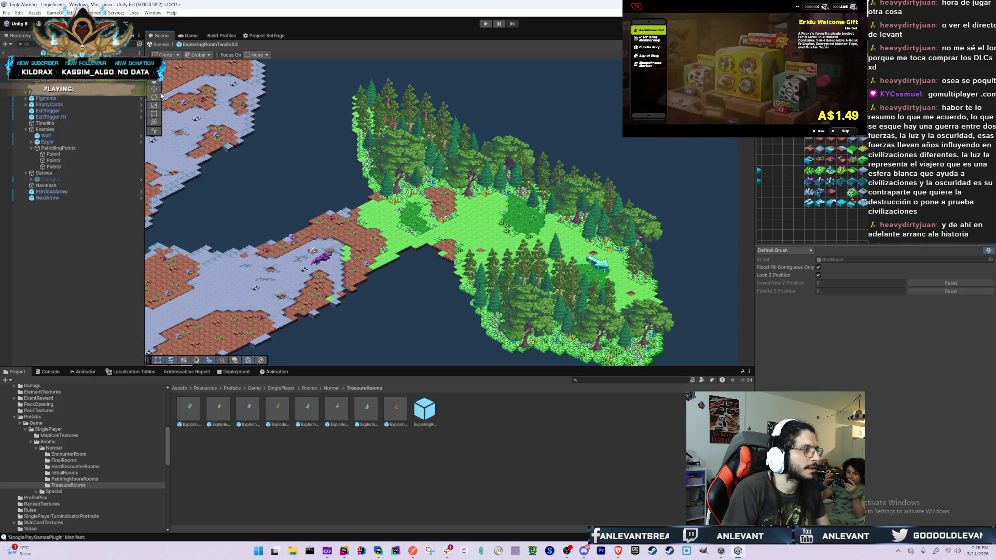
Step: Delete the forest's tree tilemap layer, staying in the editor after a brief window switch
key("Delete")
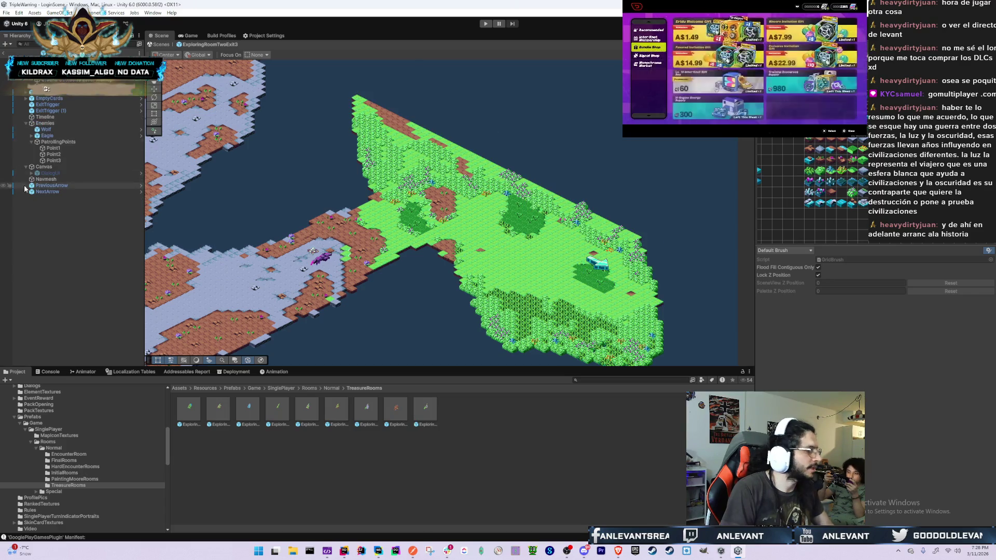
key("alt+Tab")
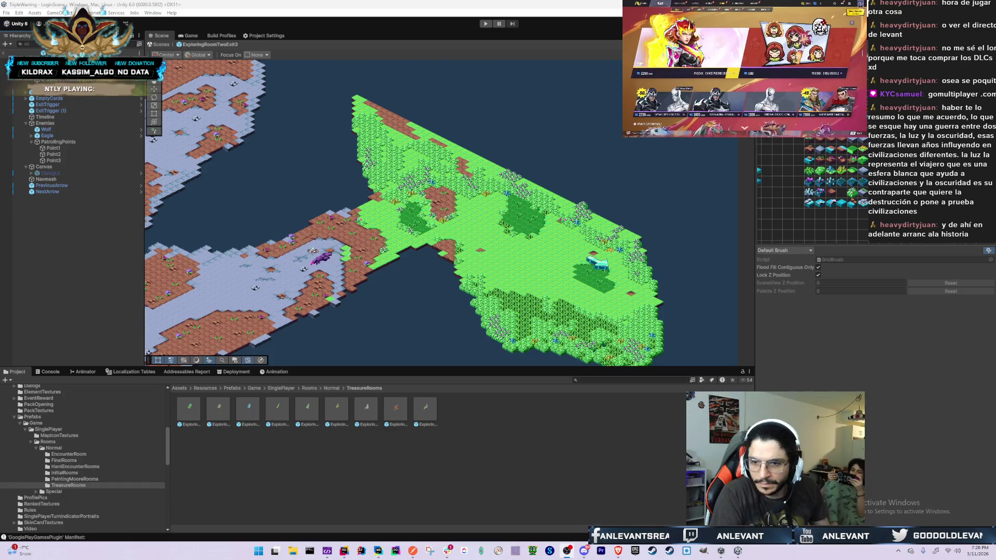
key("alt+Tab")
key("Tab")
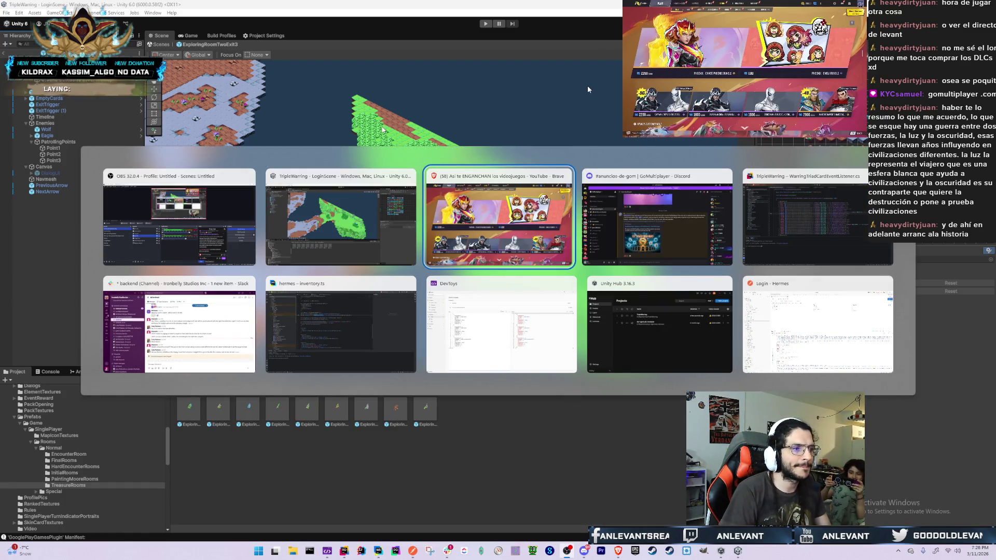
left_click(587, 85)
key("alt+Tab")
left_click(480, 136)
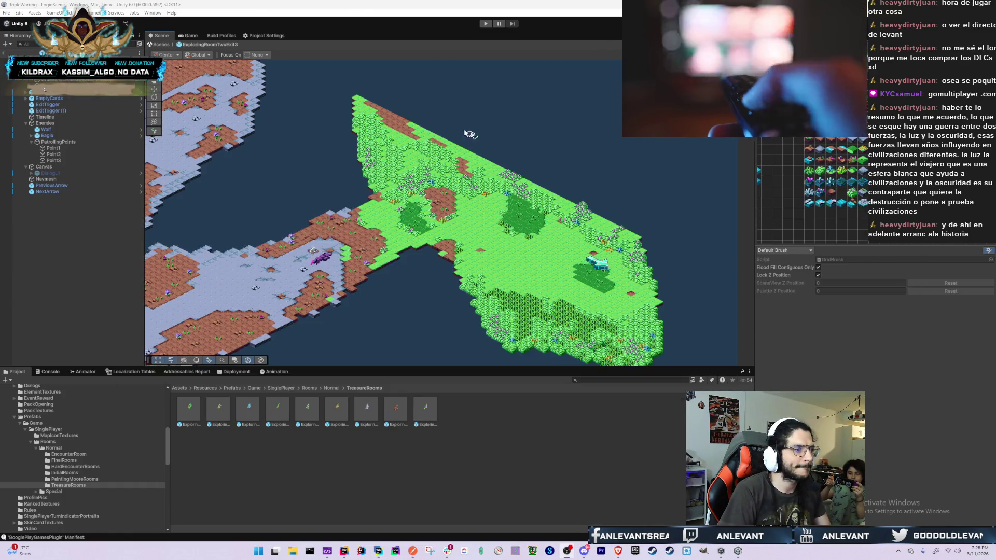
Step: Pan to the brown path with green patches and pick the teal water tile
left_click_drag(245, 238, 363, 180)
mouse_move(309, 230)
left_mouse_down()
mouse_move(337, 218)
mouse_move(311, 251)
mouse_move(334, 261)
left_mouse_up()
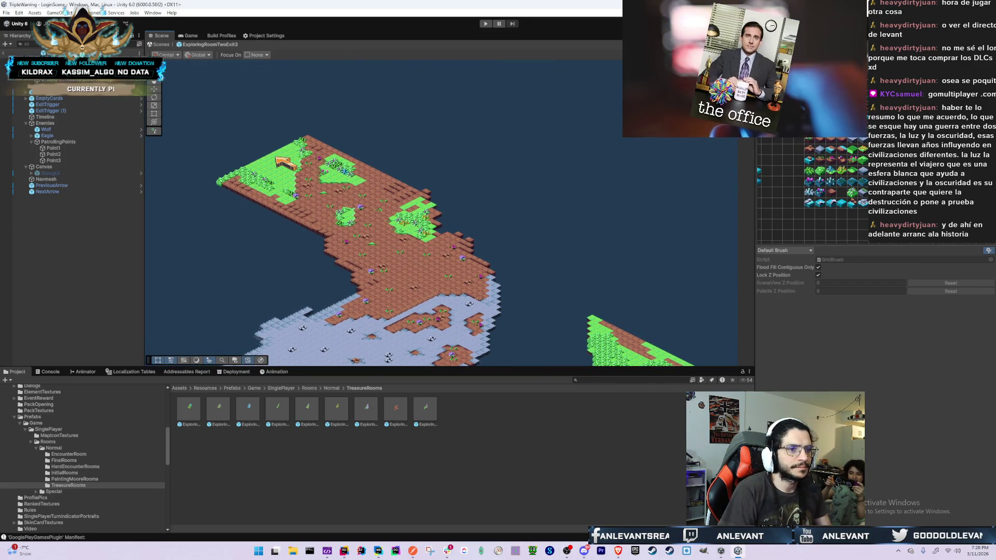
left_click(842, 182)
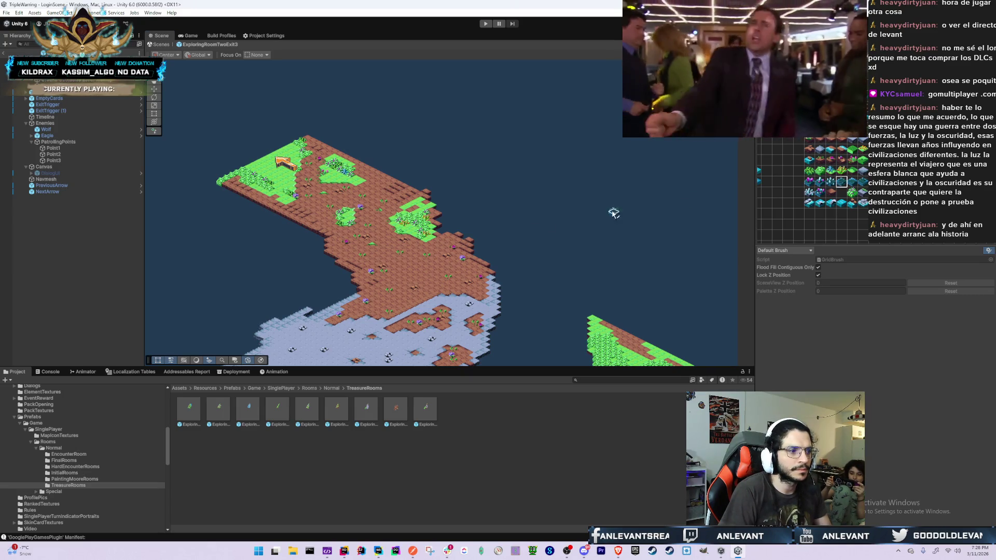
Step: Paint teal water strips over the light-blue snow along the left edge, extending them rightward
left_click_drag(316, 347, 404, 261)
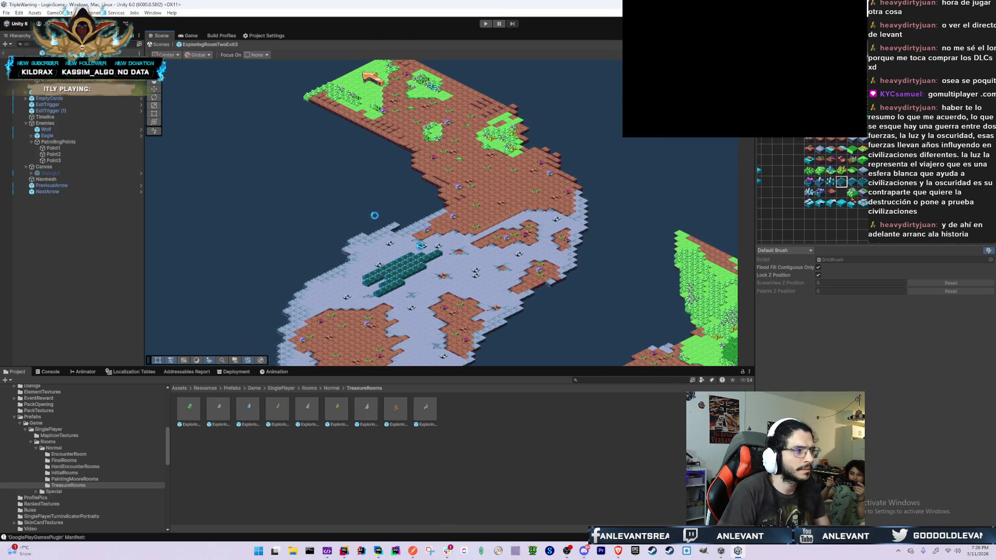
left_click_drag(311, 238, 270, 176)
mouse_move(373, 247)
left_mouse_down()
mouse_move(360, 195)
mouse_move(404, 153)
mouse_move(332, 192)
mouse_move(336, 175)
mouse_move(314, 185)
mouse_move(348, 185)
mouse_move(306, 208)
left_mouse_up()
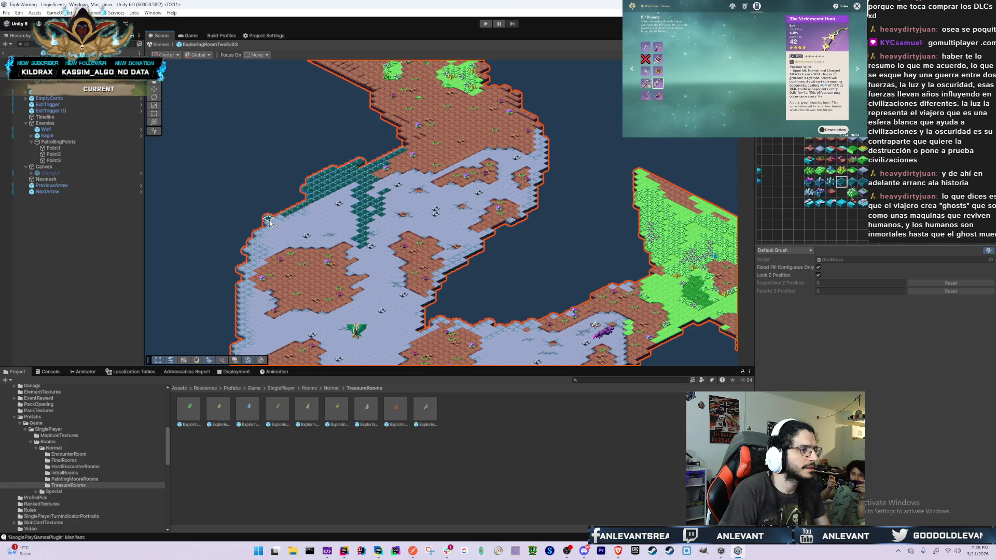
left_click_drag(267, 243, 286, 223)
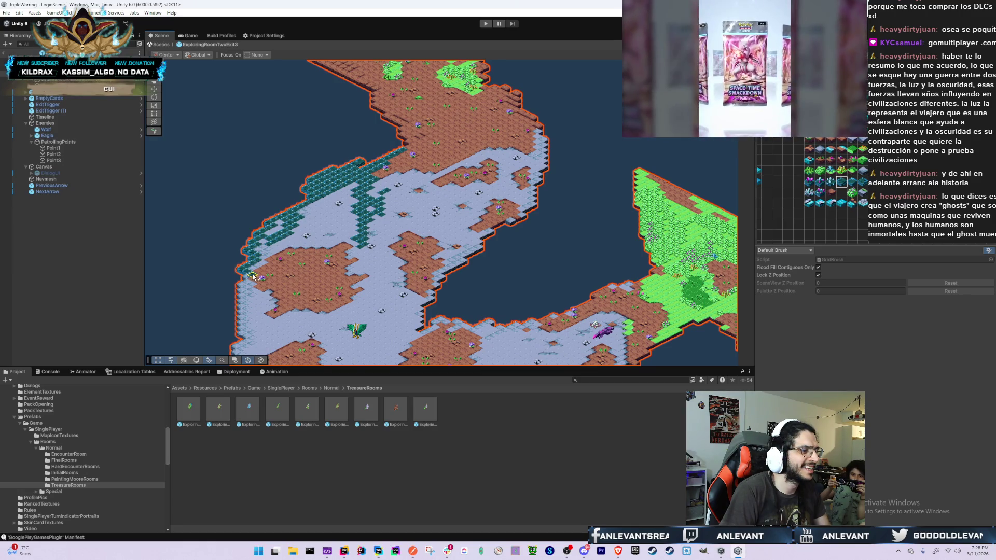
mouse_move(249, 280)
left_mouse_down()
mouse_move(248, 220)
mouse_move(326, 224)
mouse_move(361, 186)
mouse_move(312, 208)
left_mouse_up()
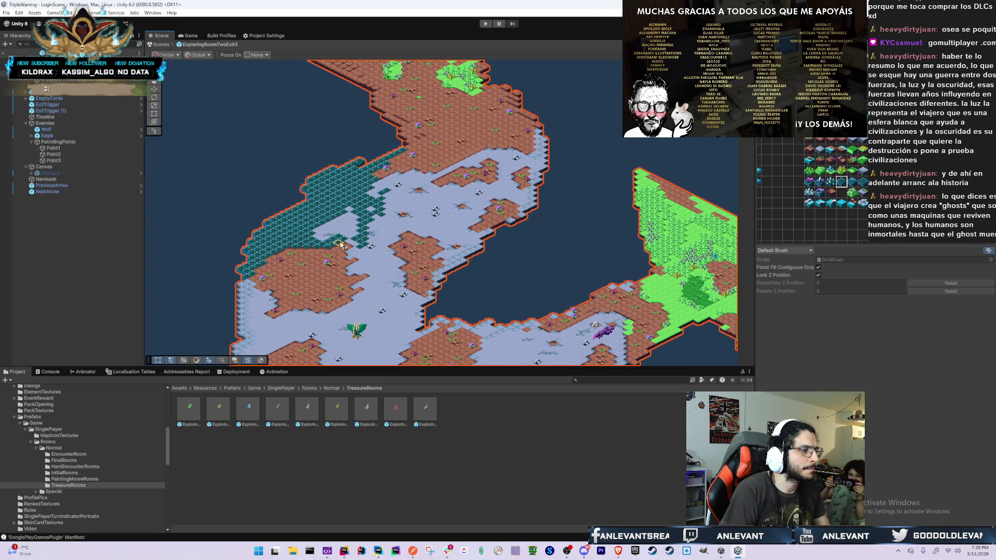
mouse_move(355, 236)
left_mouse_down()
mouse_move(352, 223)
mouse_move(327, 231)
mouse_move(353, 228)
mouse_move(390, 189)
left_mouse_up()
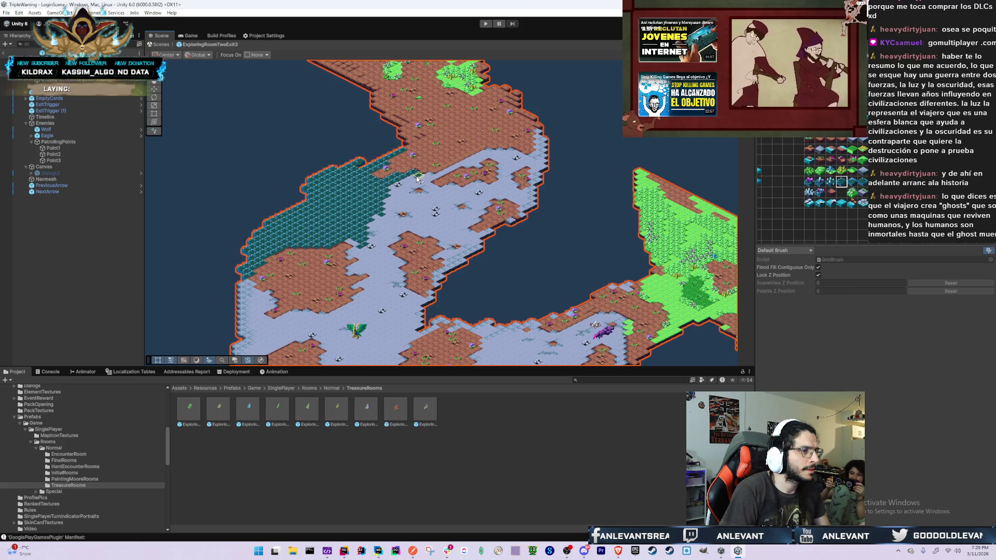
left_click_drag(417, 185, 385, 209)
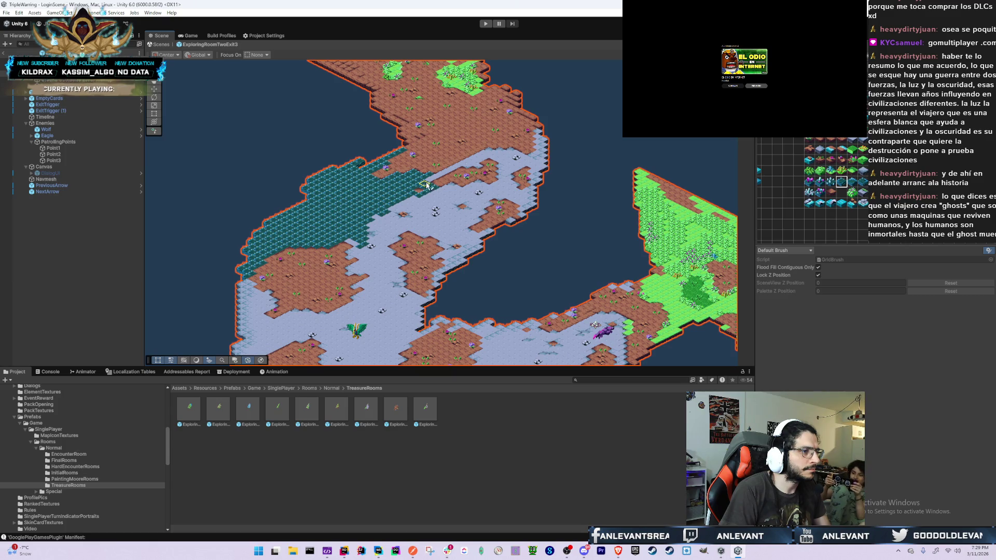
left_click(445, 173)
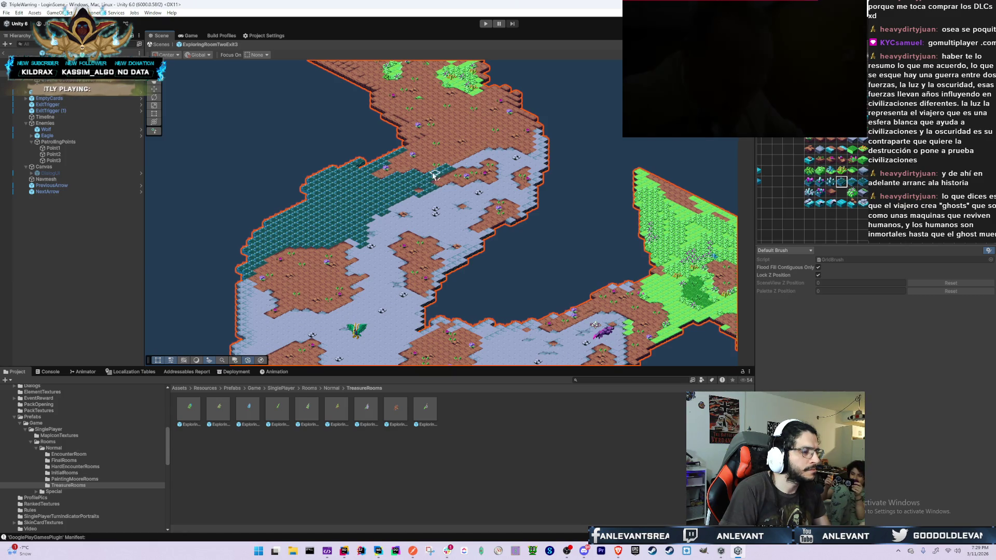
Step: Switch to the top-row teal tile, paint water over the snow to the right, and fill a gap
left_click(841, 141)
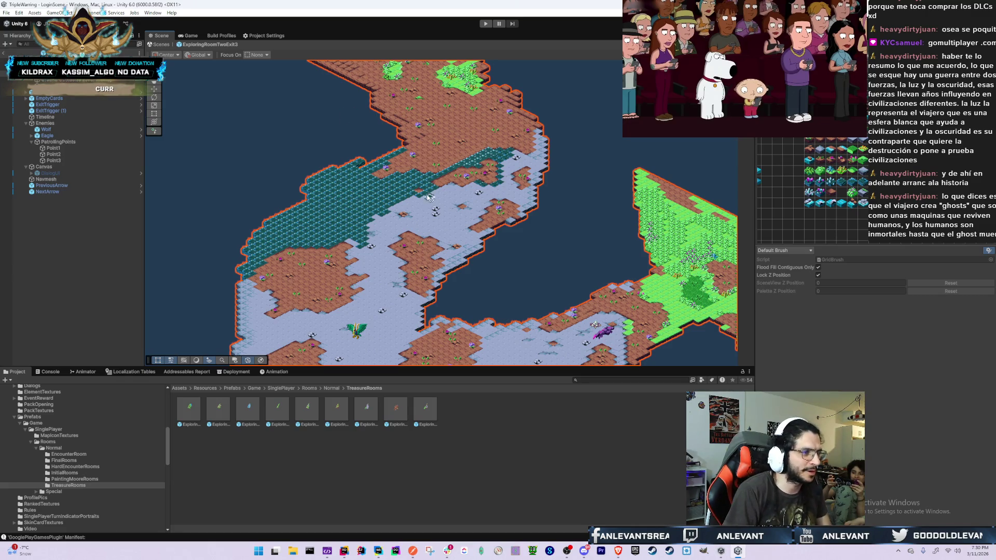
mouse_move(438, 208)
left_mouse_down()
mouse_move(423, 223)
mouse_move(450, 193)
left_mouse_up()
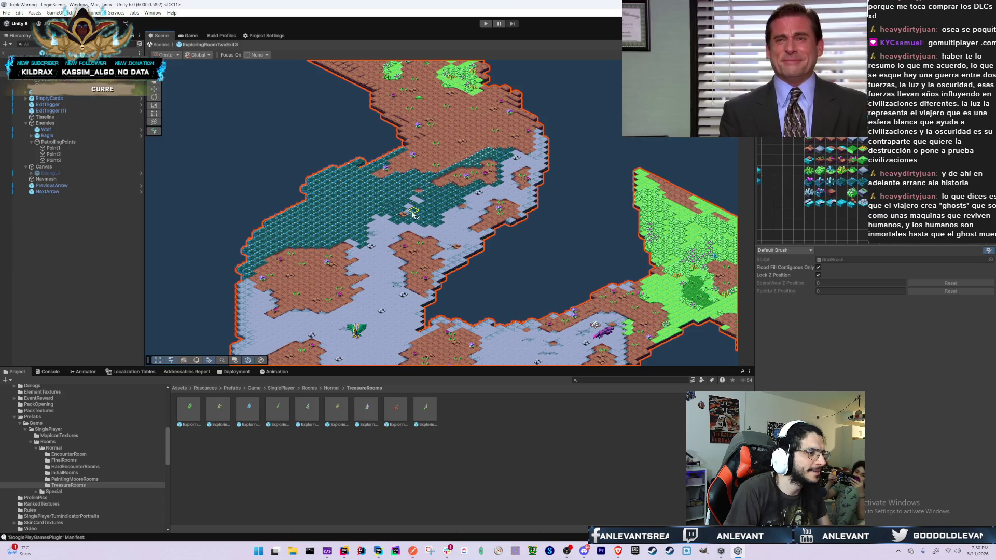
left_click(415, 208)
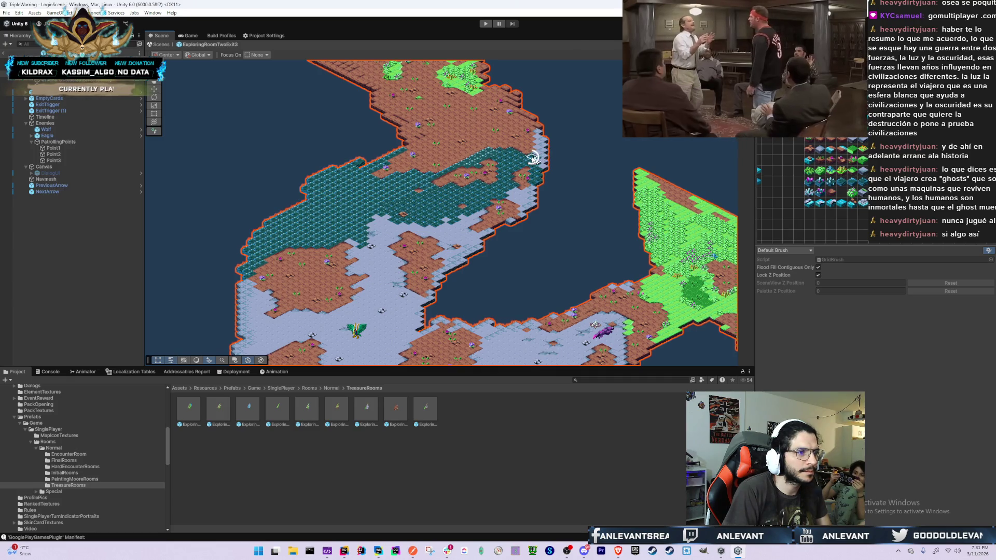
Step: Paint teal water onto the remaining grey floor beneath the upper brown ridge
right_click(532, 158)
key("Escape")
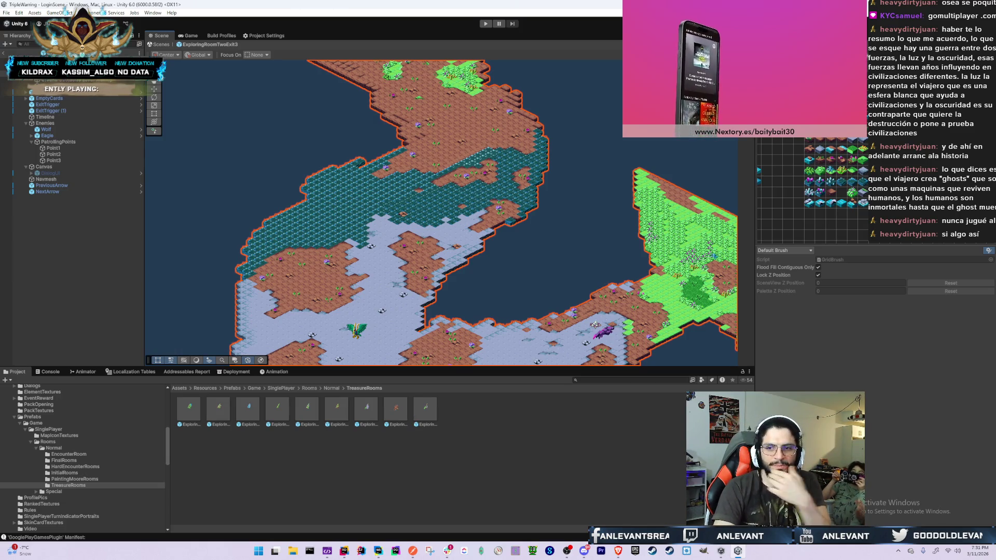
scroll(519, 187, "up", 1)
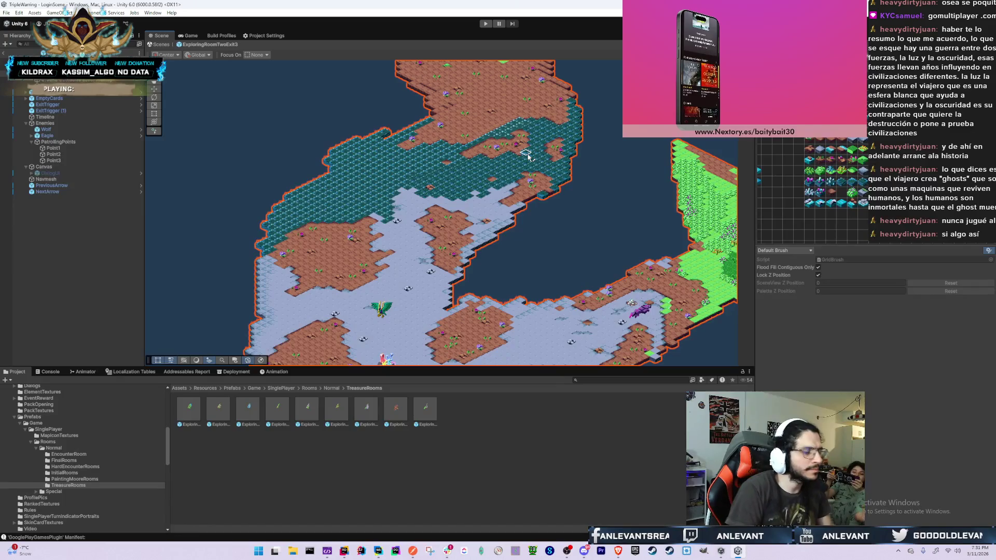
mouse_move(391, 205)
left_mouse_down()
mouse_move(396, 226)
mouse_move(408, 197)
mouse_move(423, 204)
left_mouse_up()
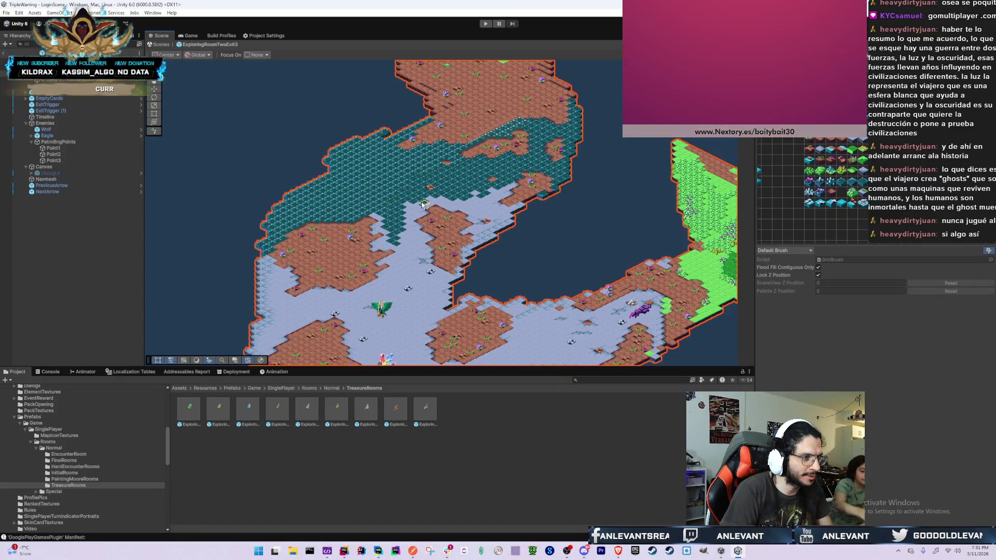
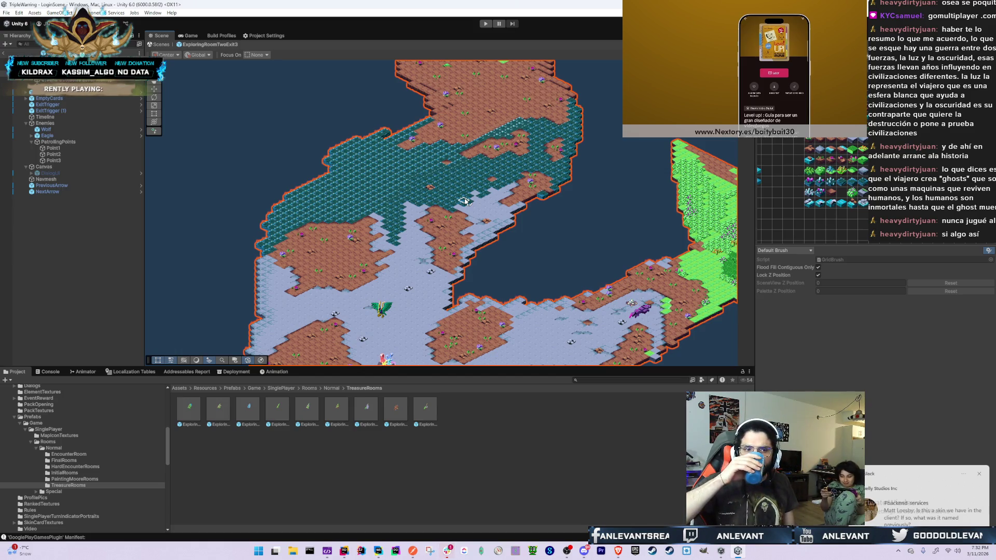
Step: Glance through the other open windows and stay in the Unity Editor
key("alt+Tab")
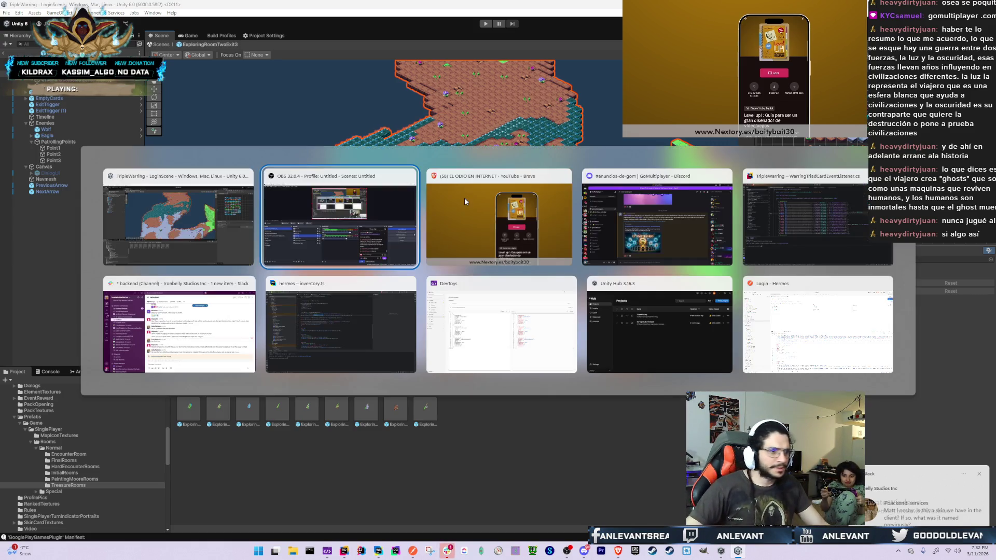
key("Escape")
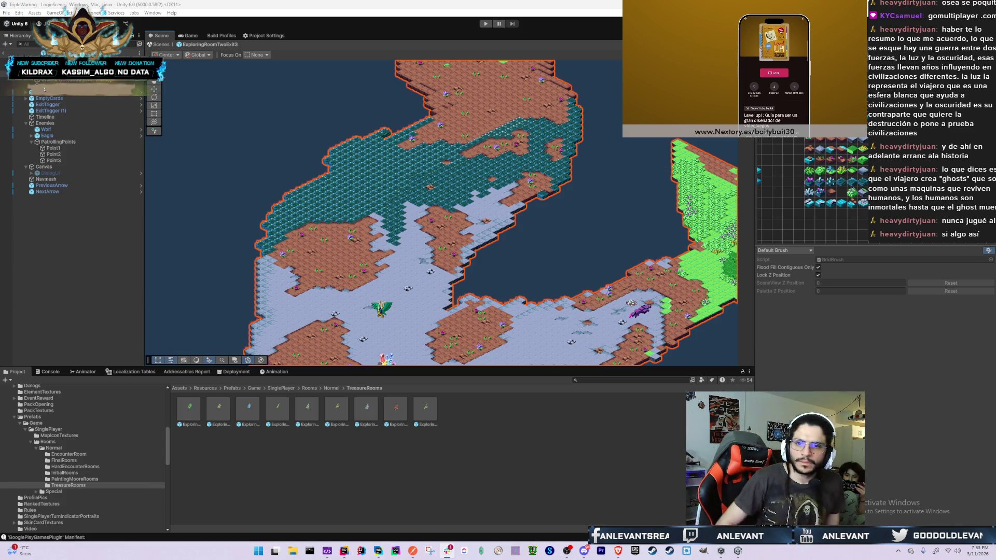
key("alt+Tab")
key("alt+Tab")
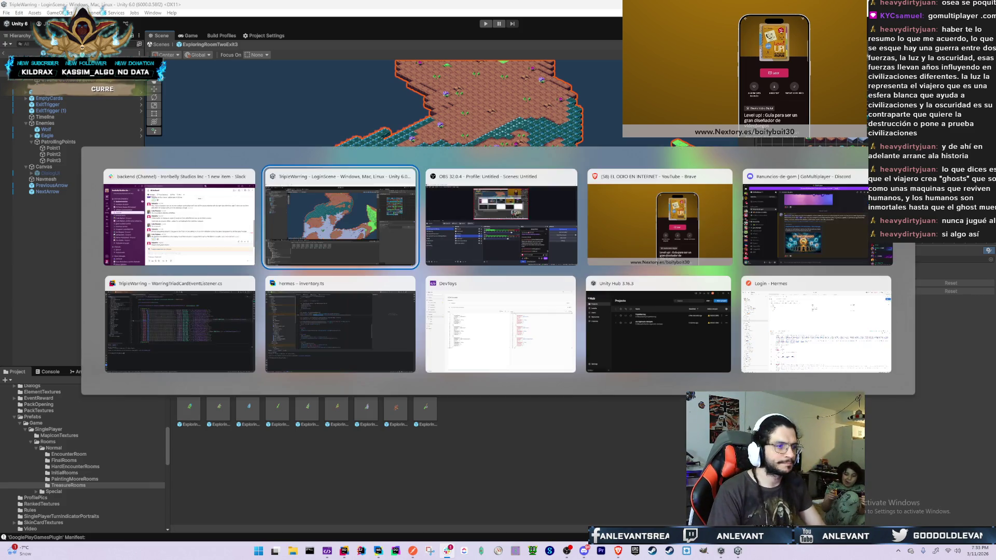
key("alt+Tab")
key("alt+Tab")
key("alt+Tab")
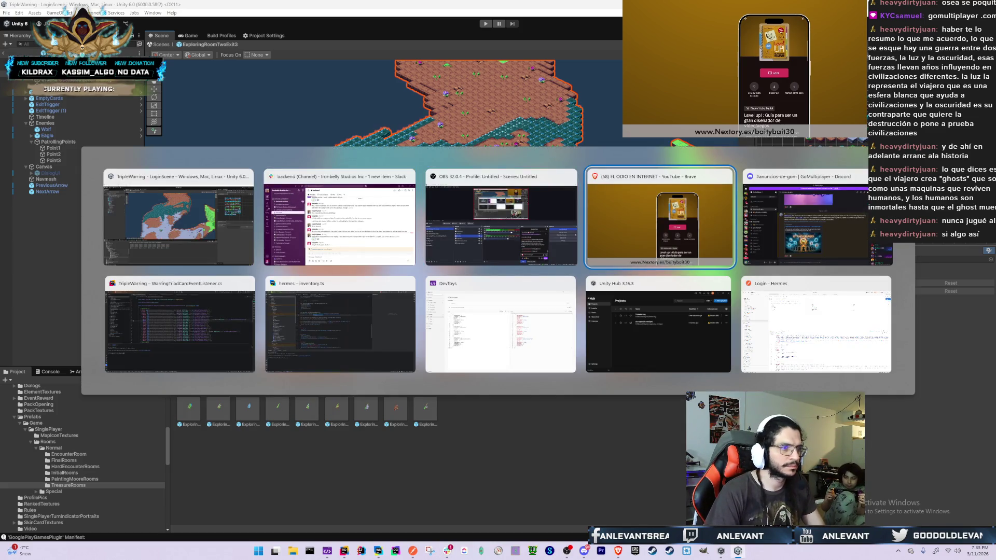
key("Escape")
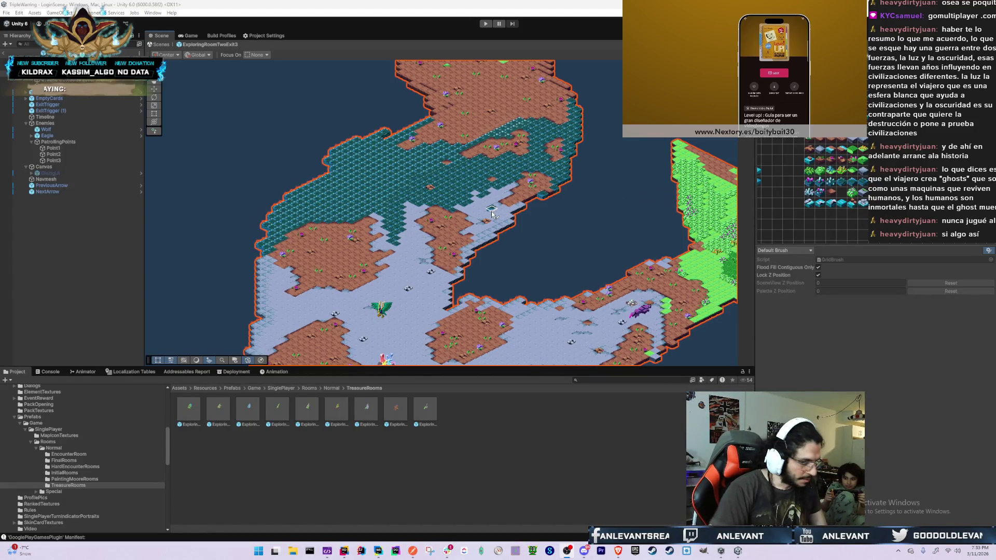
Step: Paint water over a floor strip, the empty dark area, and stone tiles below the creature
mouse_move(410, 302)
left_mouse_down()
mouse_move(402, 262)
mouse_move(383, 265)
mouse_move(400, 248)
mouse_move(383, 250)
left_mouse_up()
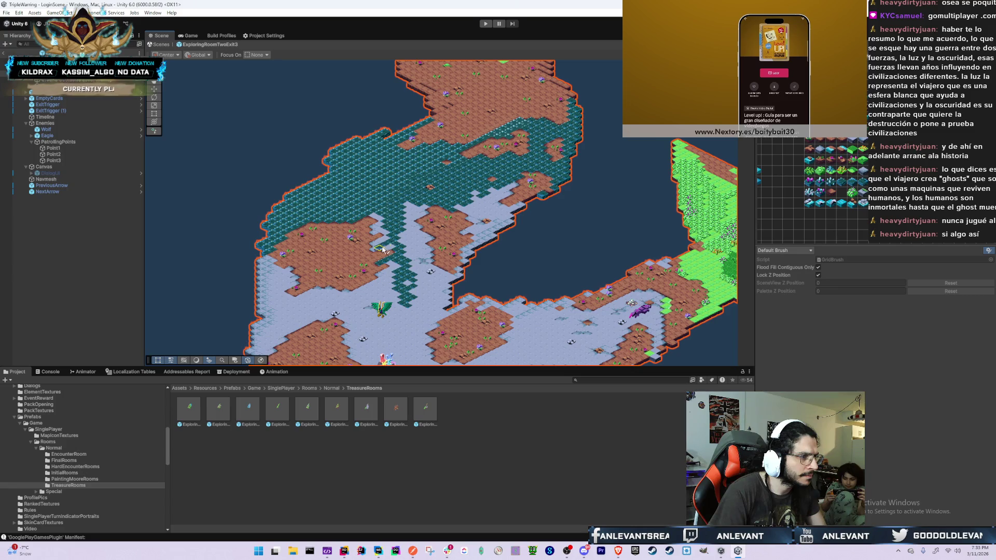
scroll(459, 244, "down", 2)
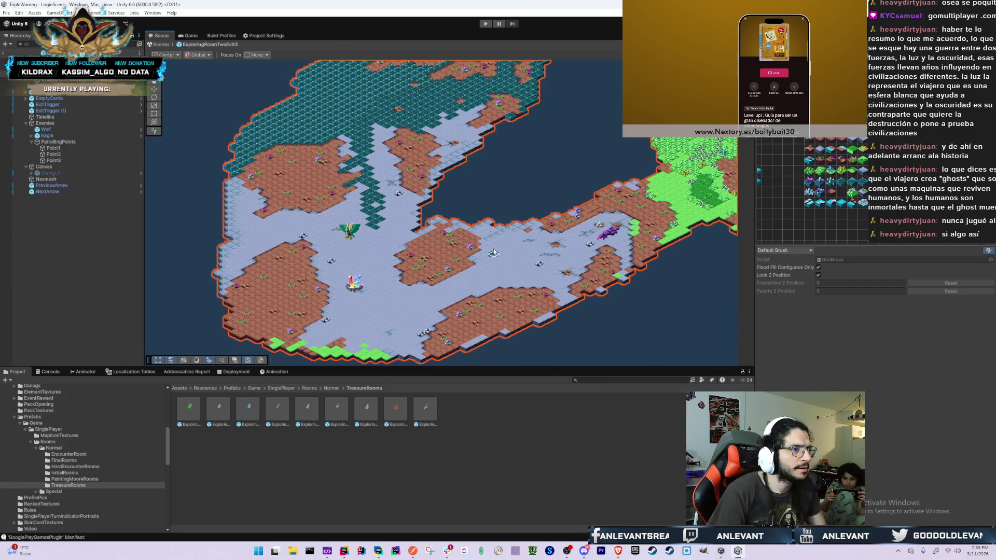
scroll(569, 219, "up", 3)
mouse_move(569, 219)
left_mouse_down()
mouse_move(545, 179)
mouse_move(581, 218)
mouse_move(578, 171)
mouse_move(597, 244)
mouse_move(540, 257)
mouse_move(560, 229)
mouse_move(541, 215)
mouse_move(472, 241)
mouse_move(450, 266)
mouse_move(438, 249)
mouse_move(493, 200)
mouse_move(471, 197)
mouse_move(487, 185)
mouse_move(455, 171)
mouse_move(473, 156)
mouse_move(502, 153)
mouse_move(482, 181)
mouse_move(548, 161)
mouse_move(512, 178)
mouse_move(524, 206)
mouse_move(493, 210)
mouse_move(508, 217)
mouse_move(565, 189)
mouse_move(575, 224)
mouse_move(595, 244)
mouse_move(587, 254)
mouse_move(618, 242)
mouse_move(569, 264)
mouse_move(534, 245)
mouse_move(481, 239)
mouse_move(493, 248)
mouse_move(478, 250)
mouse_move(495, 249)
mouse_move(537, 228)
mouse_move(491, 260)
mouse_move(525, 257)
mouse_move(513, 267)
mouse_move(519, 292)
mouse_move(535, 281)
mouse_move(529, 273)
mouse_move(506, 314)
mouse_move(451, 344)
mouse_move(457, 351)
mouse_move(483, 340)
mouse_move(554, 271)
mouse_move(583, 282)
mouse_move(530, 324)
left_mouse_up()
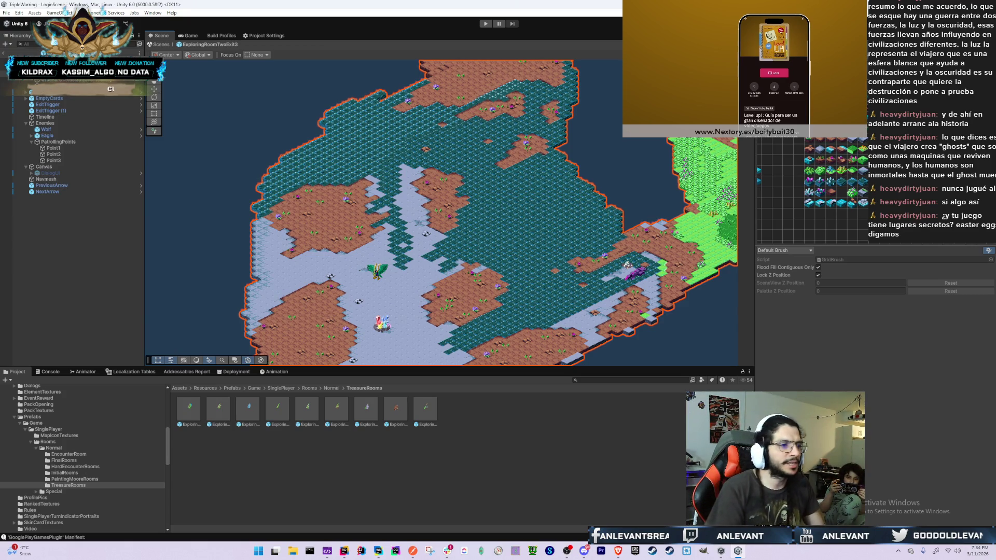
left_click_drag(556, 251, 495, 223)
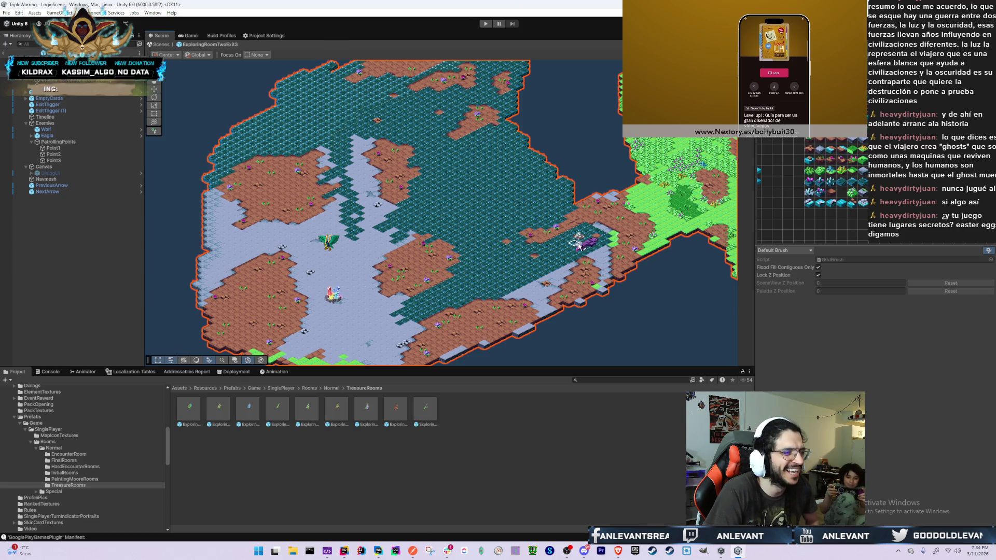
scroll(568, 250, "up", 5)
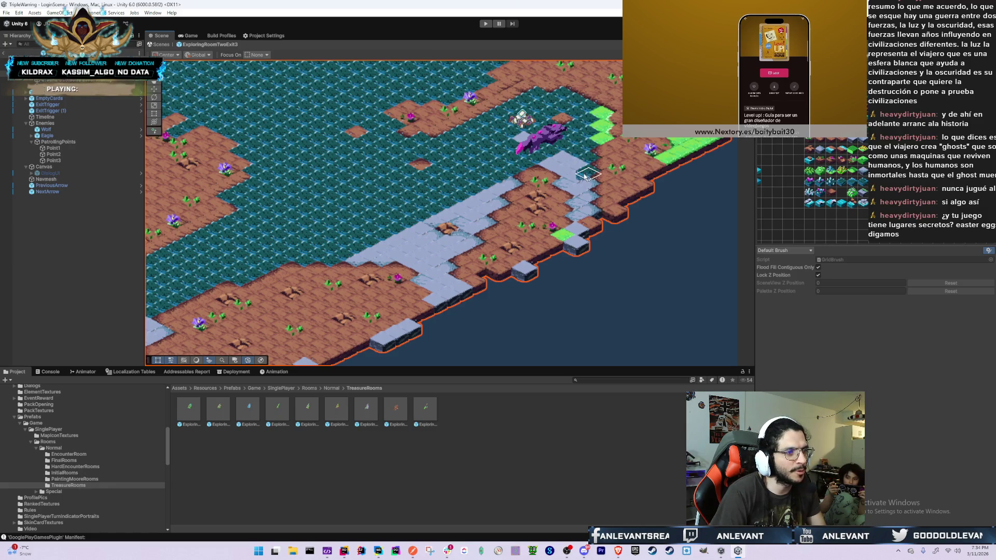
mouse_move(586, 189)
left_mouse_down()
mouse_move(587, 218)
mouse_move(574, 234)
mouse_move(576, 196)
mouse_move(562, 166)
left_mouse_up()
Step: Repaint the grey stone tiles along the lower and left shore edge as water
left_click(574, 235)
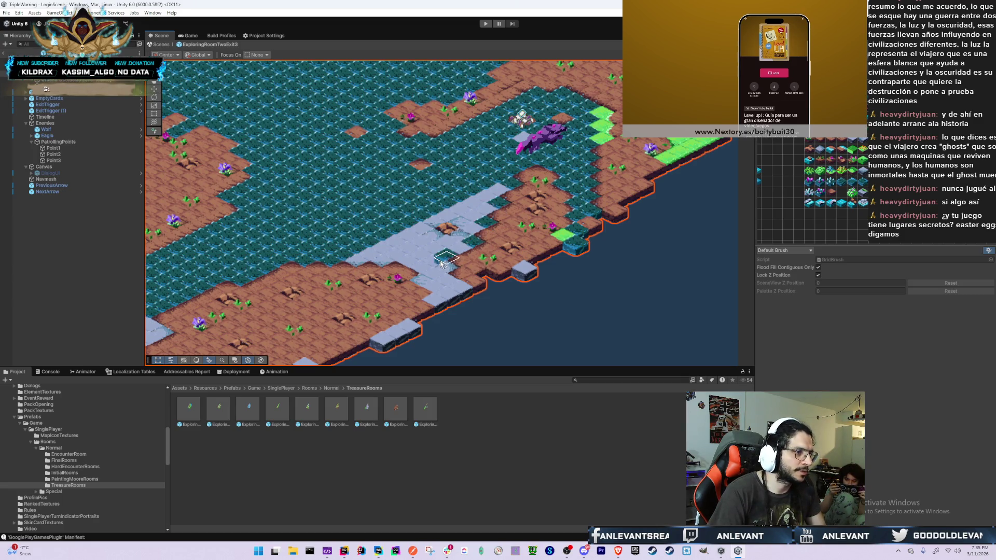
left_click(451, 293)
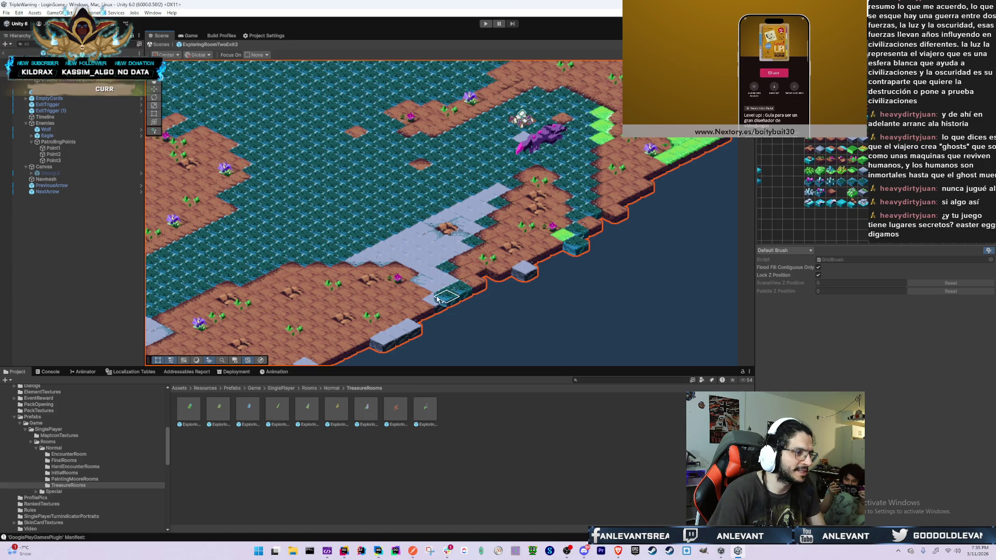
left_click(423, 287)
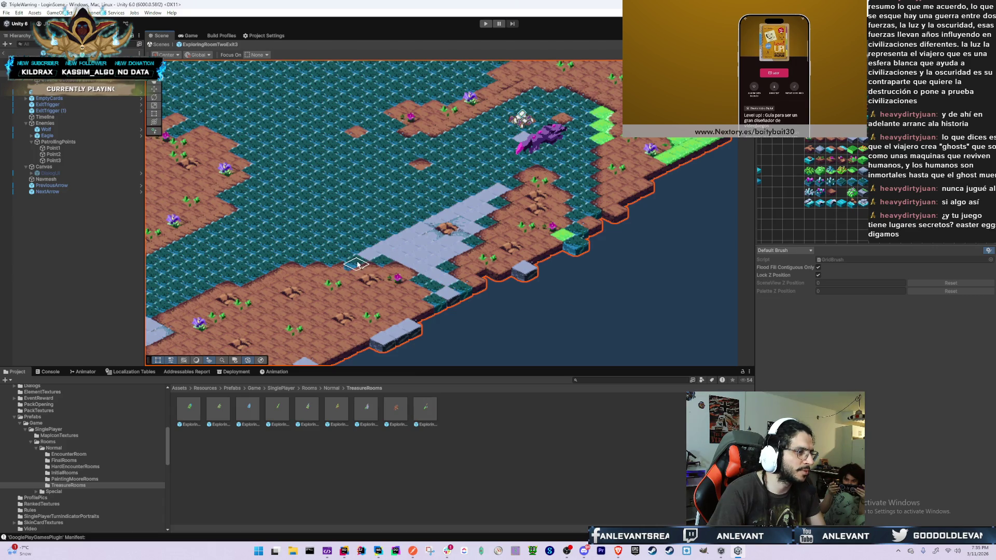
left_click(383, 251)
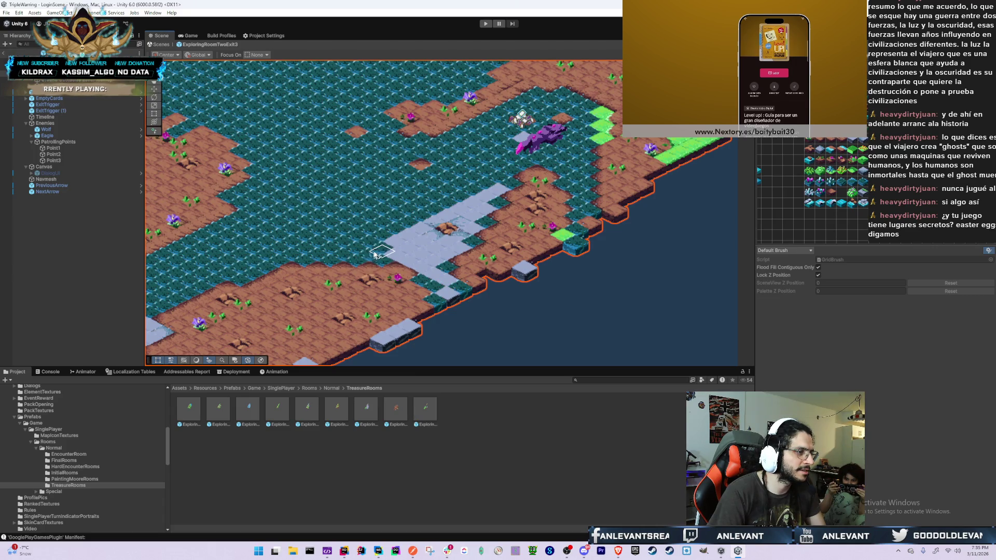
left_click(410, 259)
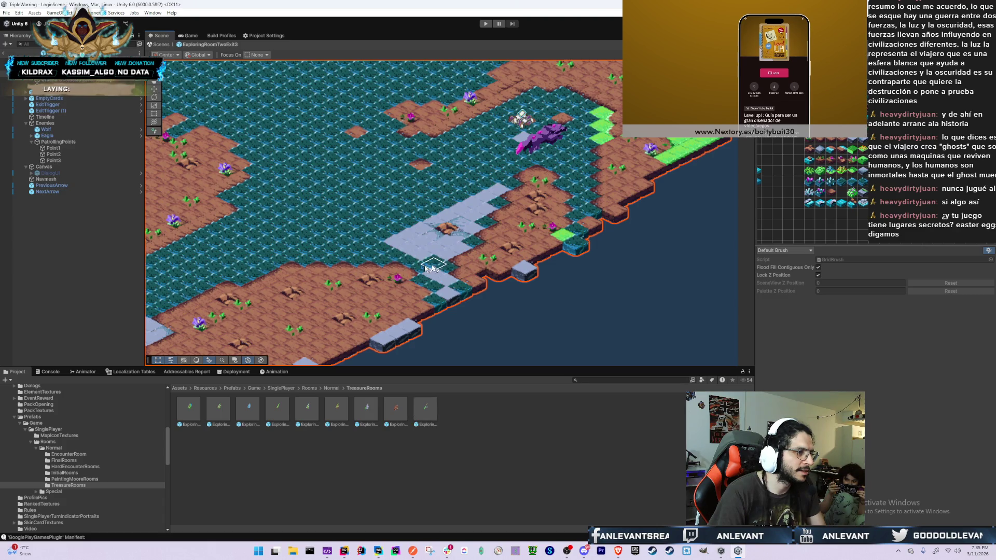
left_click(447, 290)
left_click(447, 291)
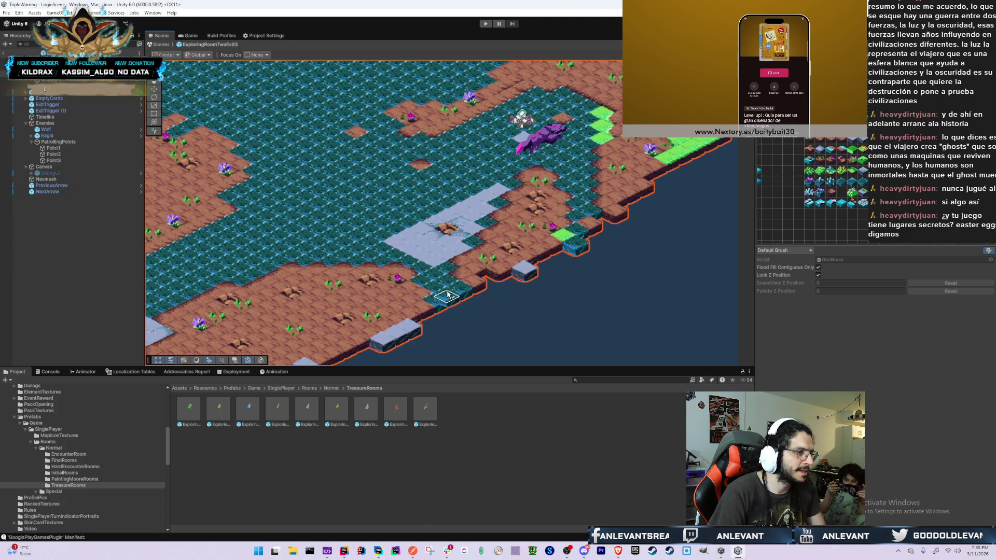
Step: Turn the remaining central and upper stone tiles into water
left_click(415, 243)
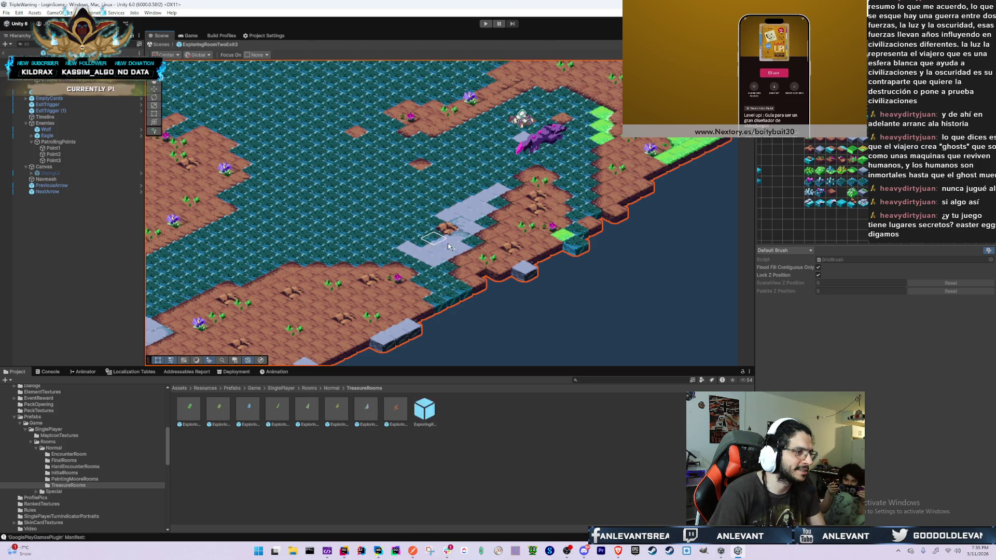
left_click(476, 234)
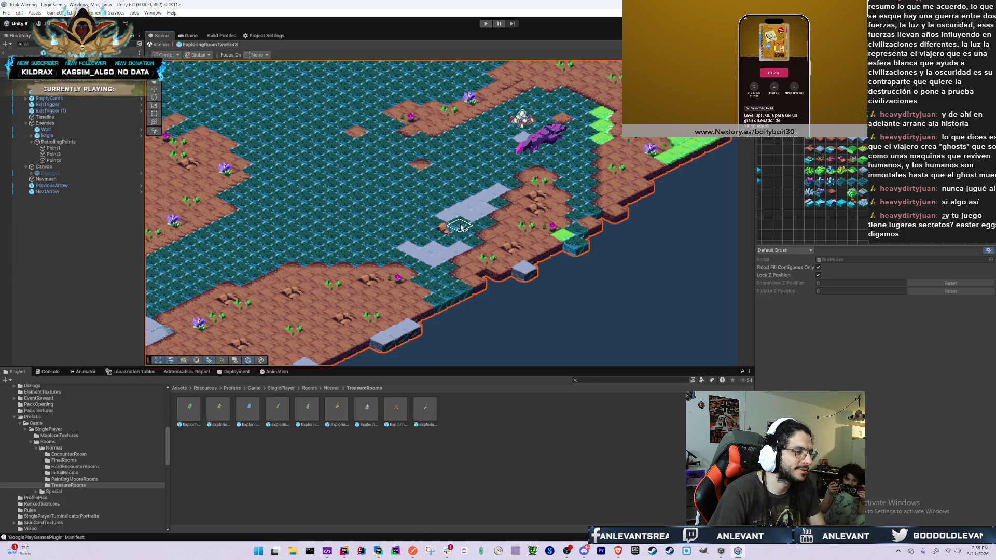
left_click(462, 221)
left_click(494, 196)
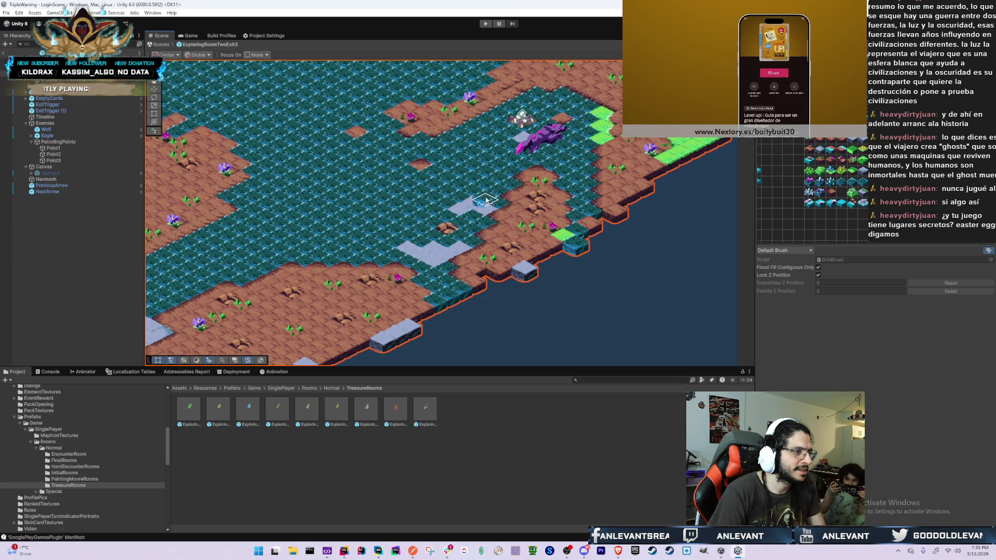
left_click(483, 202)
left_click(467, 210)
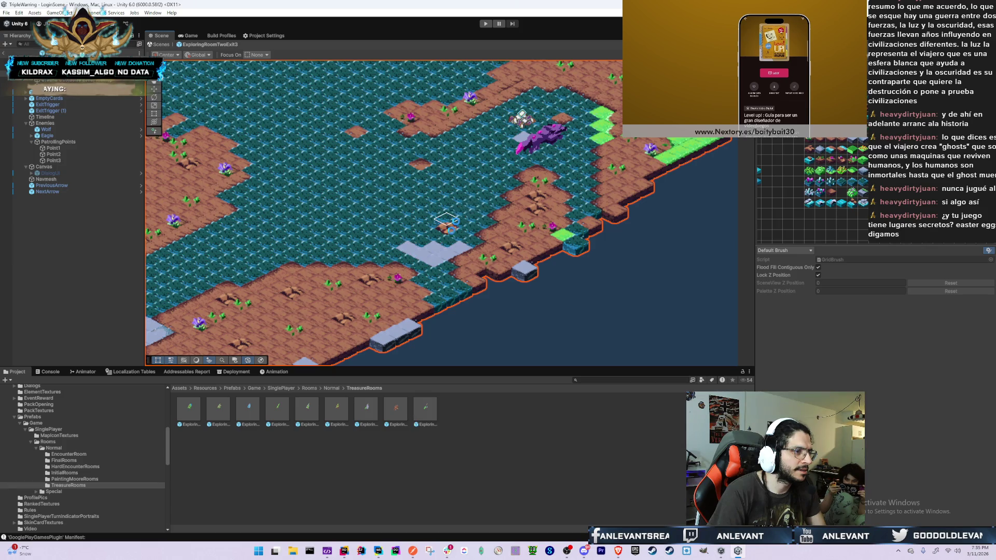
mouse_move(461, 252)
left_mouse_down()
mouse_move(397, 246)
mouse_move(441, 256)
left_mouse_up()
scroll(353, 228, "down", 3)
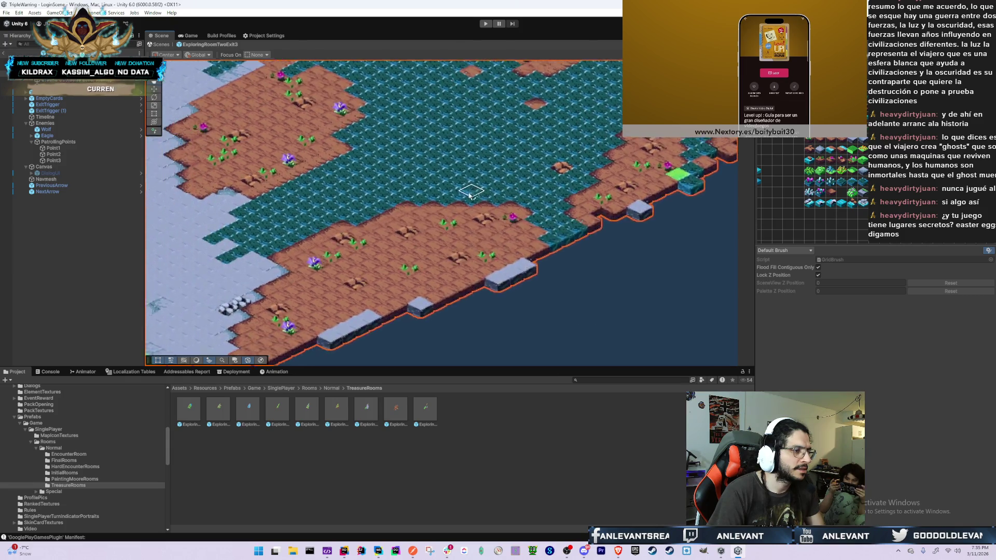
Step: Zoom in and paint water over the stone floor bands near the crystal and upper floor
scroll(348, 234, "up", 3)
scroll(343, 239, "up", 1)
mouse_move(342, 237)
left_mouse_down()
mouse_move(363, 218)
mouse_move(459, 205)
mouse_move(373, 213)
mouse_move(430, 192)
mouse_move(457, 162)
mouse_move(445, 160)
mouse_move(428, 179)
mouse_move(449, 205)
mouse_move(493, 225)
mouse_move(460, 262)
mouse_move(448, 319)
mouse_move(378, 312)
mouse_move(469, 222)
mouse_move(332, 259)
mouse_move(330, 283)
mouse_move(344, 294)
mouse_move(364, 293)
mouse_move(363, 274)
mouse_move(402, 260)
mouse_move(398, 283)
left_mouse_up()
mouse_move(340, 260)
left_mouse_down()
mouse_move(307, 306)
mouse_move(283, 311)
mouse_move(285, 268)
mouse_move(322, 249)
mouse_move(311, 228)
mouse_move(325, 232)
mouse_move(293, 244)
mouse_move(279, 286)
mouse_move(311, 274)
mouse_move(298, 262)
mouse_move(304, 249)
mouse_move(329, 269)
mouse_move(353, 260)
mouse_move(316, 251)
mouse_move(389, 231)
mouse_move(343, 218)
left_mouse_up()
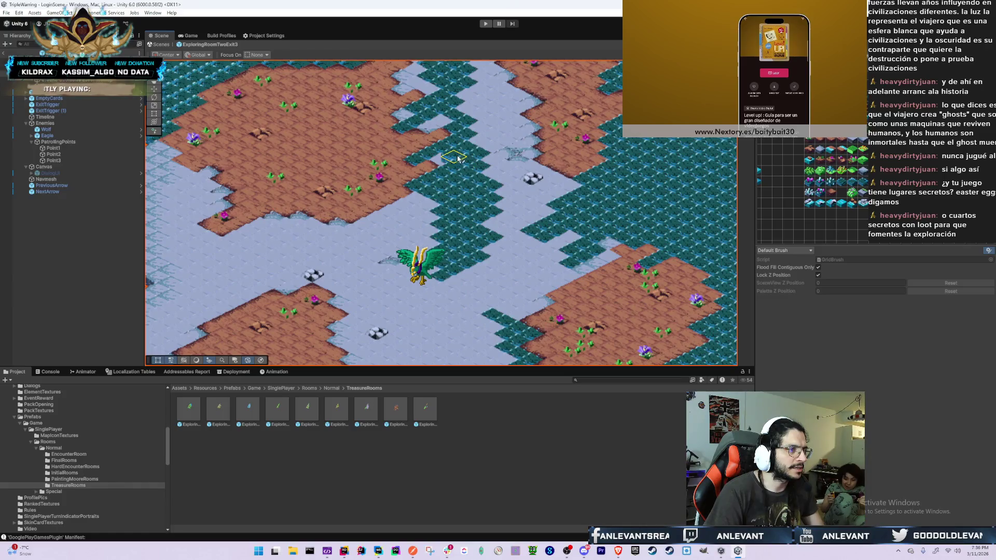
mouse_move(450, 162)
left_mouse_down()
mouse_move(490, 156)
mouse_move(493, 141)
mouse_move(456, 114)
mouse_move(424, 128)
mouse_move(410, 119)
mouse_move(400, 133)
mouse_move(367, 126)
mouse_move(367, 168)
mouse_move(396, 167)
mouse_move(444, 130)
mouse_move(435, 113)
mouse_move(459, 113)
mouse_move(459, 152)
mouse_move(489, 182)
mouse_move(483, 204)
mouse_move(494, 249)
mouse_move(517, 279)
mouse_move(511, 293)
mouse_move(486, 280)
mouse_move(454, 179)
mouse_move(430, 171)
mouse_move(428, 190)
left_mouse_up()
mouse_move(460, 269)
left_mouse_down()
mouse_move(498, 250)
mouse_move(433, 275)
mouse_move(483, 243)
left_mouse_up()
mouse_move(540, 253)
left_mouse_down()
mouse_move(540, 275)
mouse_move(453, 320)
mouse_move(480, 312)
mouse_move(487, 283)
mouse_move(418, 272)
mouse_move(363, 308)
mouse_move(366, 236)
mouse_move(340, 228)
mouse_move(338, 300)
mouse_move(337, 223)
mouse_move(322, 229)
mouse_move(315, 251)
mouse_move(327, 272)
mouse_move(308, 283)
mouse_move(311, 323)
mouse_move(349, 338)
mouse_move(386, 326)
mouse_move(390, 350)
mouse_move(416, 318)
mouse_move(407, 337)
mouse_move(366, 250)
mouse_move(402, 280)
mouse_move(407, 301)
mouse_move(340, 281)
mouse_move(332, 308)
mouse_move(345, 293)
mouse_move(337, 288)
mouse_move(348, 250)
mouse_move(382, 277)
mouse_move(327, 229)
mouse_move(326, 262)
mouse_move(313, 273)
mouse_move(285, 231)
mouse_move(291, 188)
mouse_move(254, 167)
mouse_move(289, 148)
mouse_move(420, 143)
left_mouse_up()
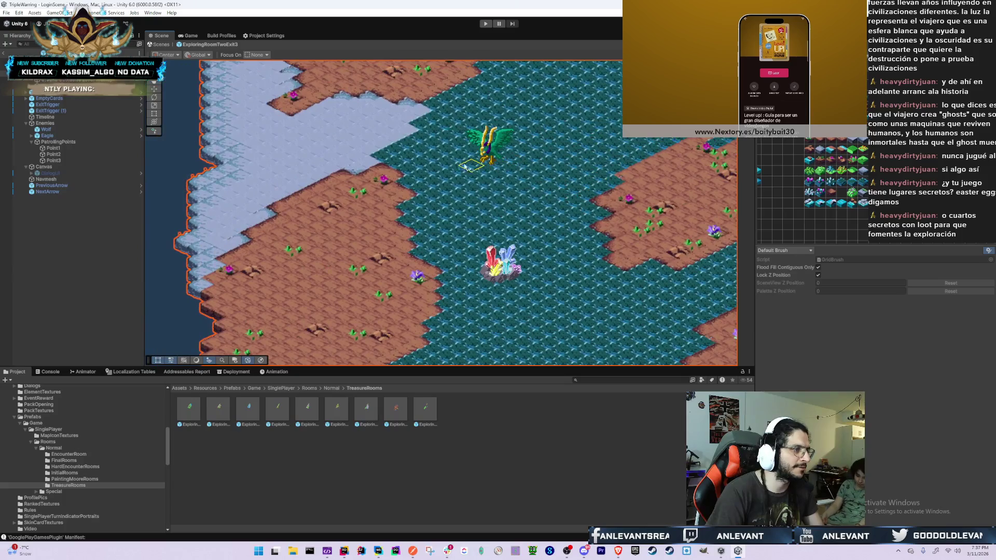
mouse_move(353, 167)
left_mouse_down()
mouse_move(399, 143)
mouse_move(286, 190)
mouse_move(230, 250)
left_mouse_up()
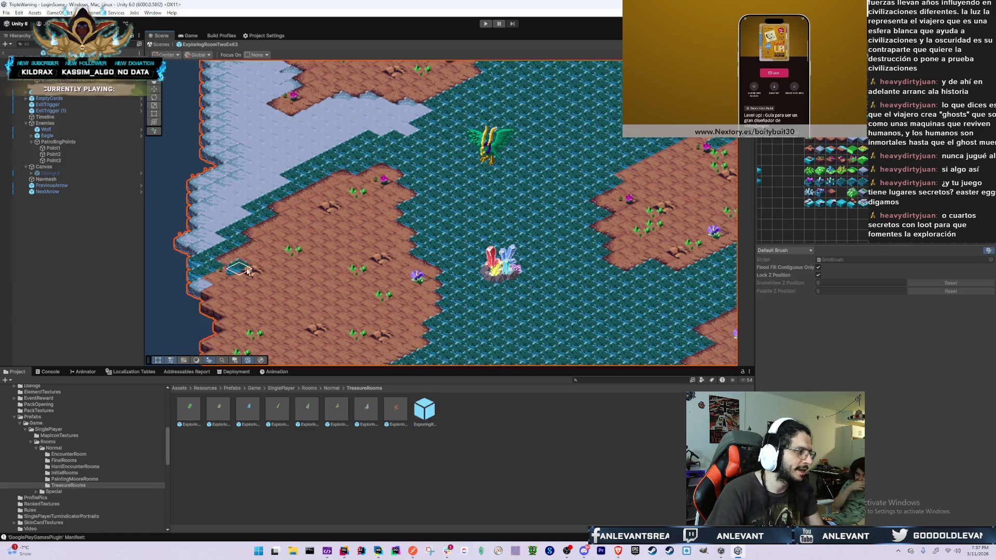
Step: Paint water over the leftover stone tiles at the left edge and top of the area
left_click_drag(206, 275, 201, 290)
mouse_move(203, 250)
left_mouse_down()
mouse_move(246, 199)
mouse_move(194, 241)
mouse_move(308, 173)
left_mouse_up()
mouse_move(374, 143)
left_mouse_down()
mouse_move(422, 119)
mouse_move(354, 108)
left_mouse_up()
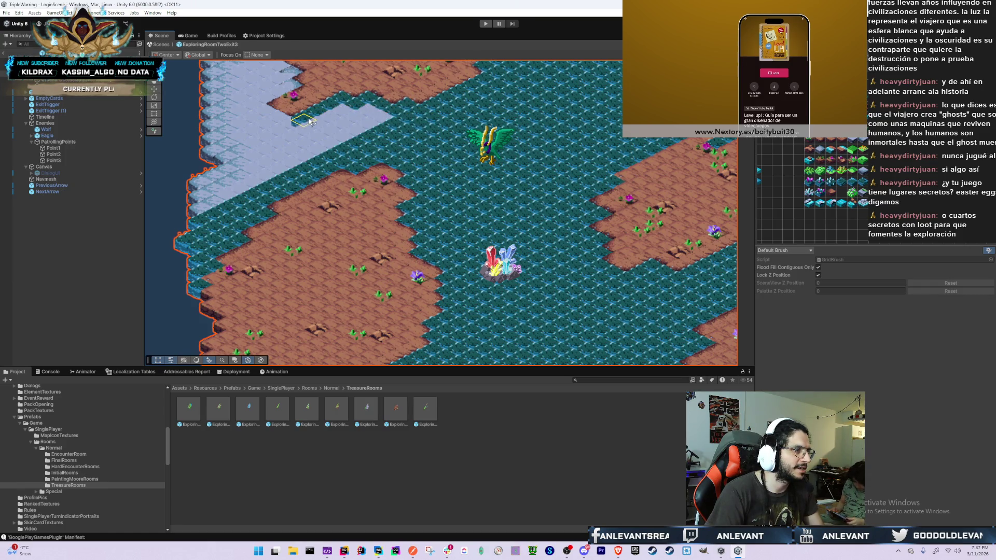
mouse_move(264, 150)
left_mouse_down()
mouse_move(289, 200)
mouse_move(282, 161)
mouse_move(301, 184)
mouse_move(283, 156)
mouse_move(305, 132)
mouse_move(249, 89)
mouse_move(246, 203)
mouse_move(222, 260)
mouse_move(402, 167)
mouse_move(267, 197)
mouse_move(262, 125)
left_mouse_up()
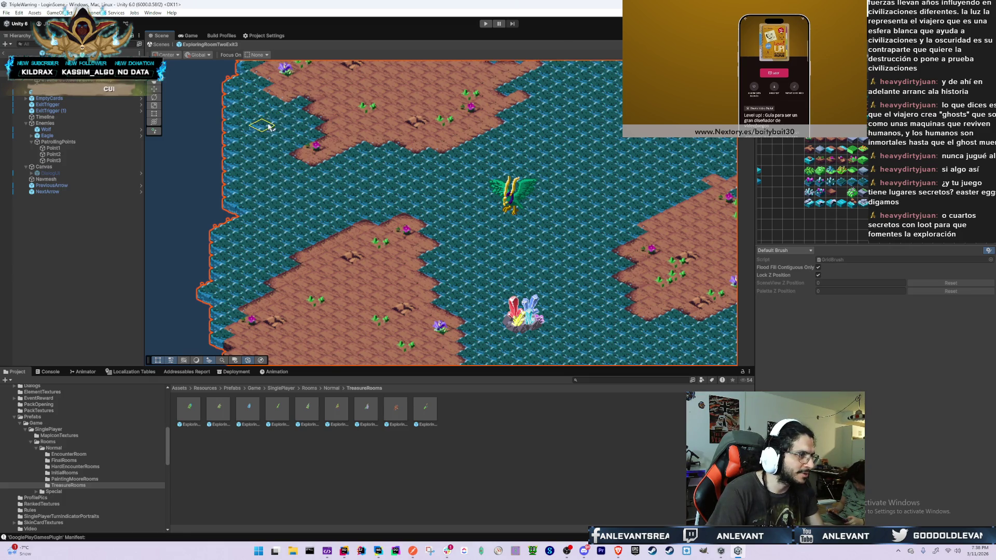
key("Down")
key("Right")
Step: Repaint the grey shore walkway tiles as water while moving along the shore
left_click_drag(556, 239, 646, 210)
key("Up")
key("Right")
left_click_drag(592, 232, 618, 218)
key("Up")
key("Right")
Step: Locate the gap beside the green grass island and fill the dark channel with teal water
key("Up")
key("Right")
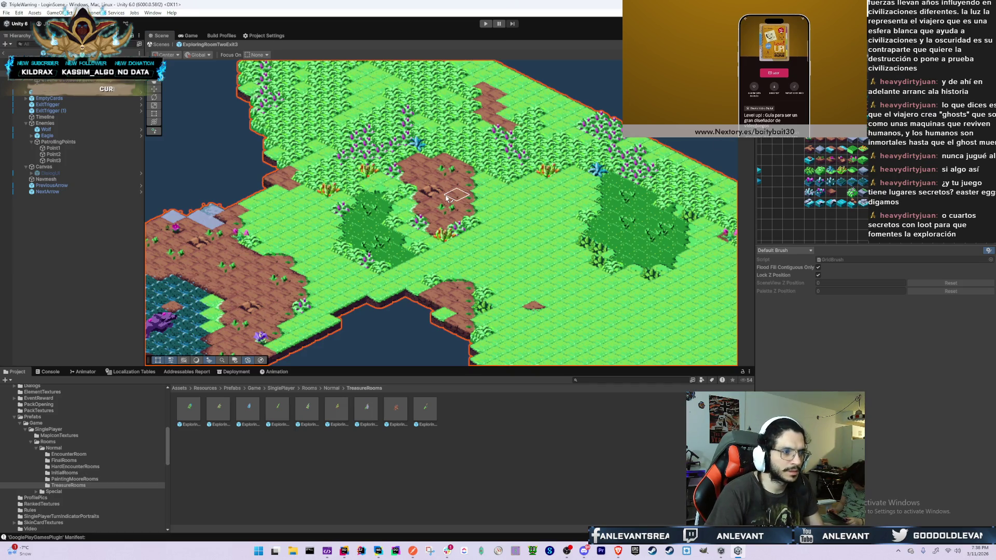
scroll(502, 240, "down", 3)
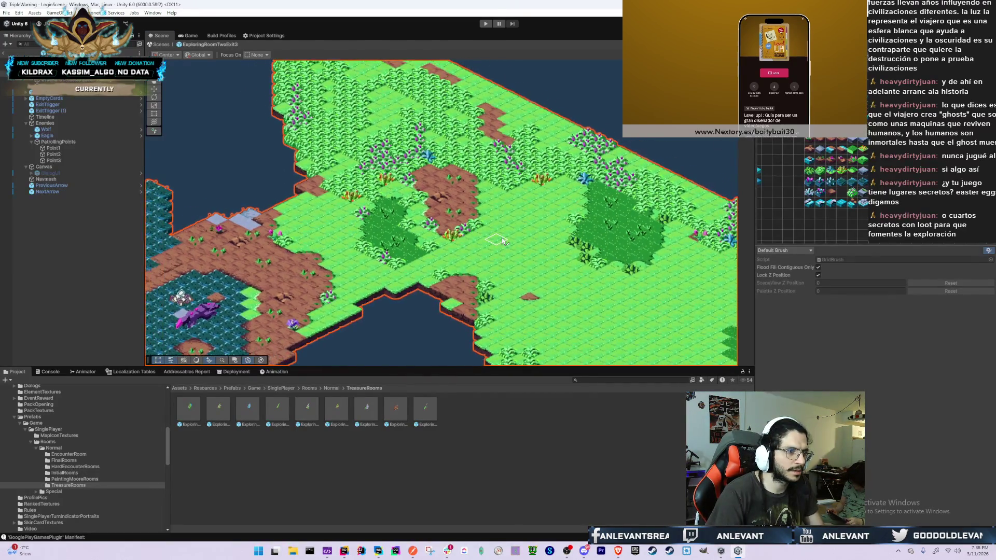
key("Up")
key("Left")
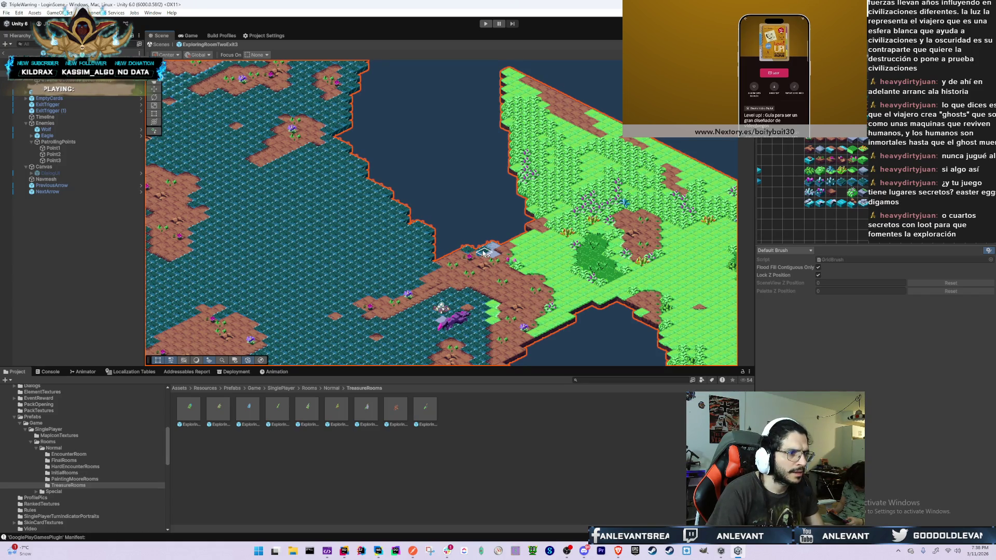
key("Down")
key("Right")
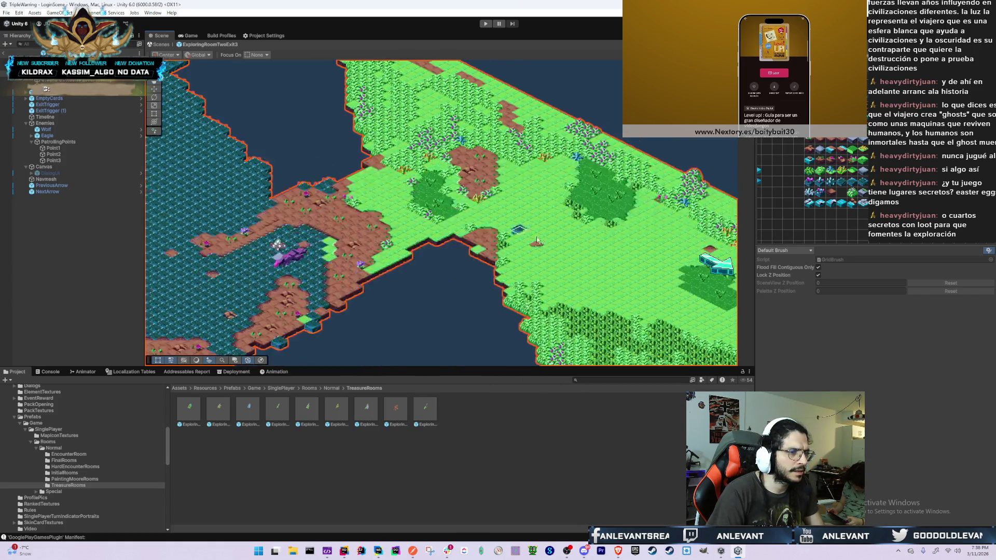
key("Down")
key("Left")
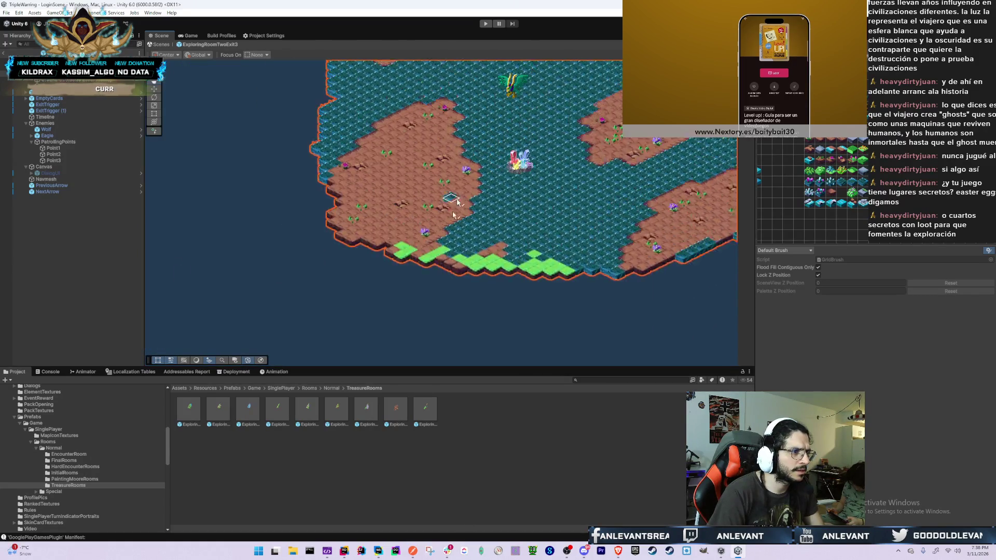
key("Up")
key("Right")
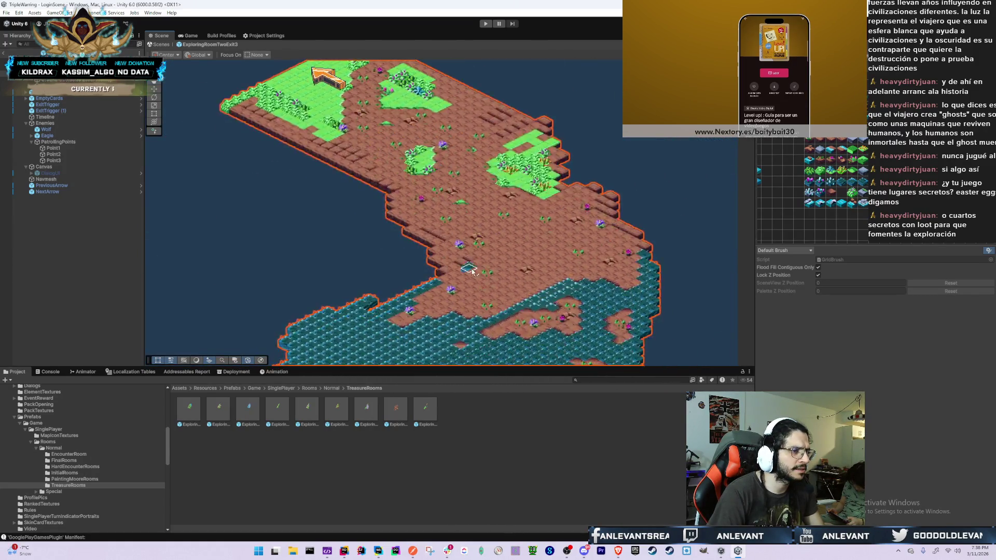
key("Right")
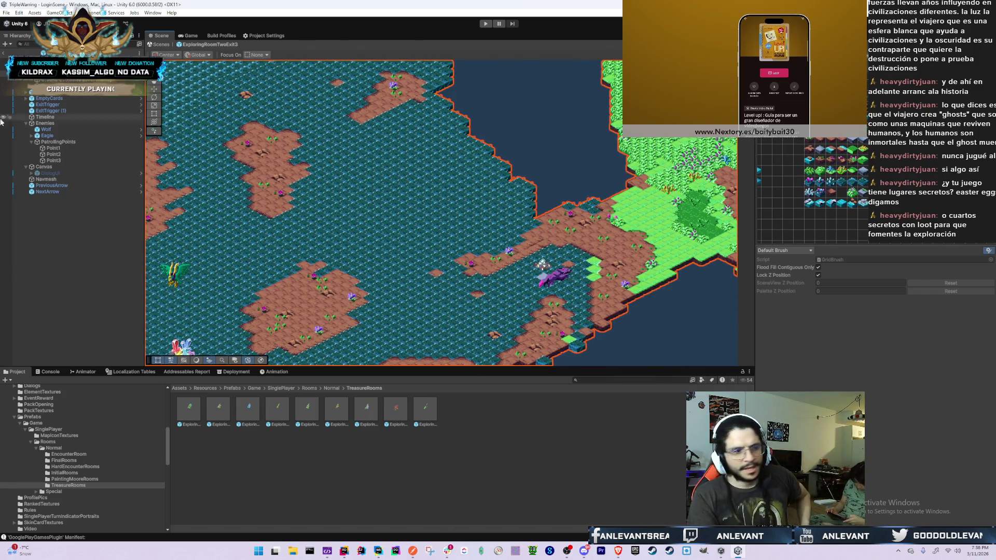
key("Down")
scroll(372, 242, "down", 3)
key("Right")
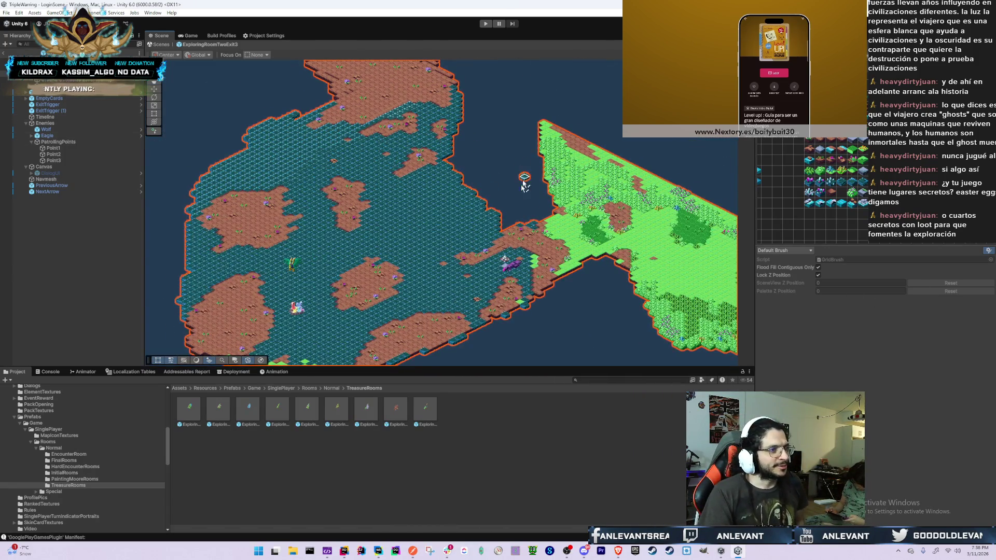
scroll(433, 170, "up", 1)
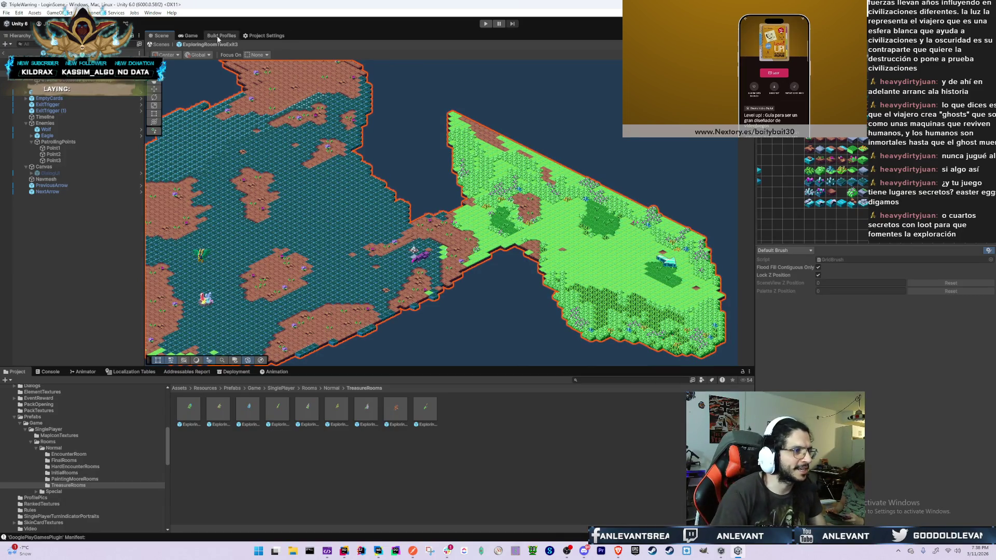
mouse_move(376, 100)
left_mouse_down()
mouse_move(438, 168)
mouse_move(441, 156)
left_mouse_up()
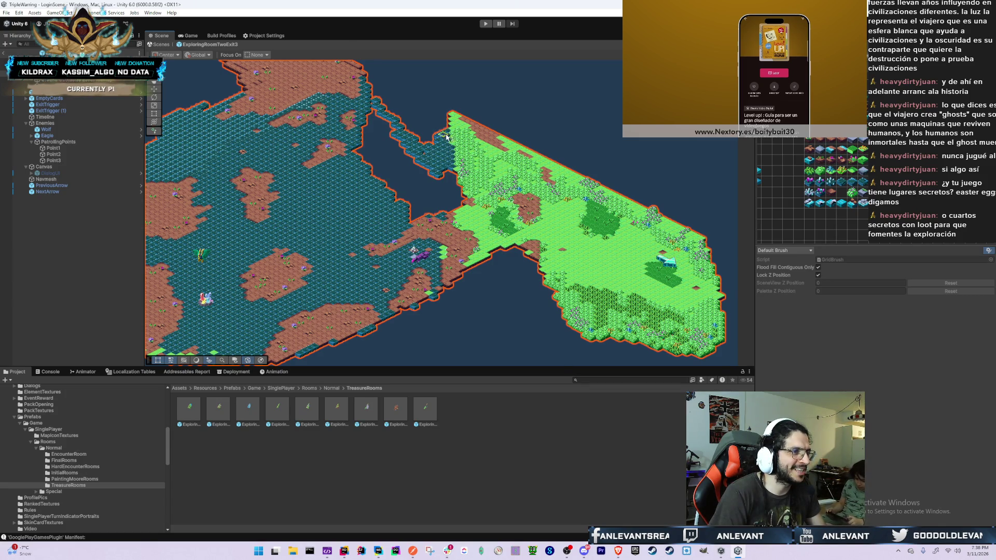
mouse_move(445, 122)
left_mouse_down()
mouse_move(397, 115)
mouse_move(420, 136)
mouse_move(418, 160)
mouse_move(453, 184)
left_mouse_up()
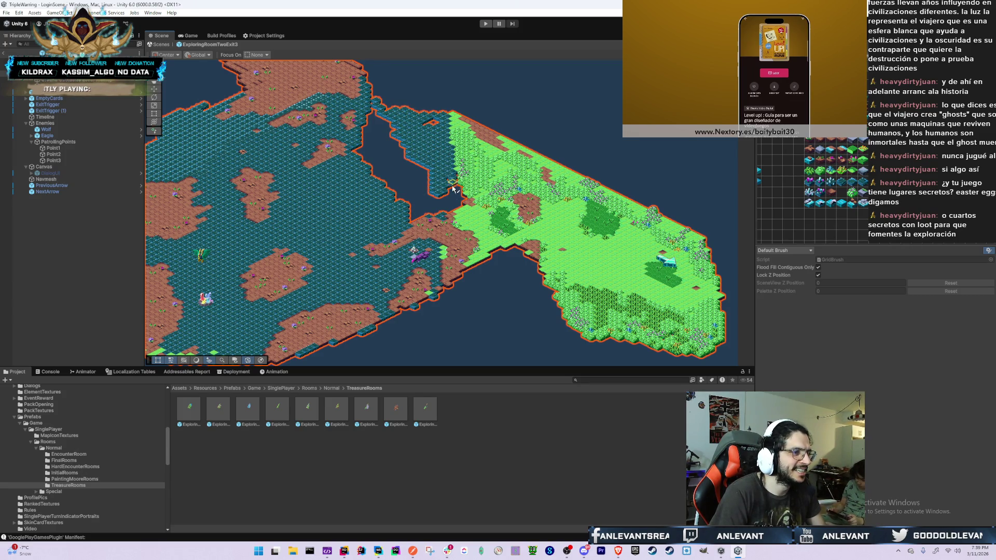
mouse_move(383, 107)
left_mouse_down()
mouse_move(362, 155)
mouse_move(387, 140)
left_mouse_up()
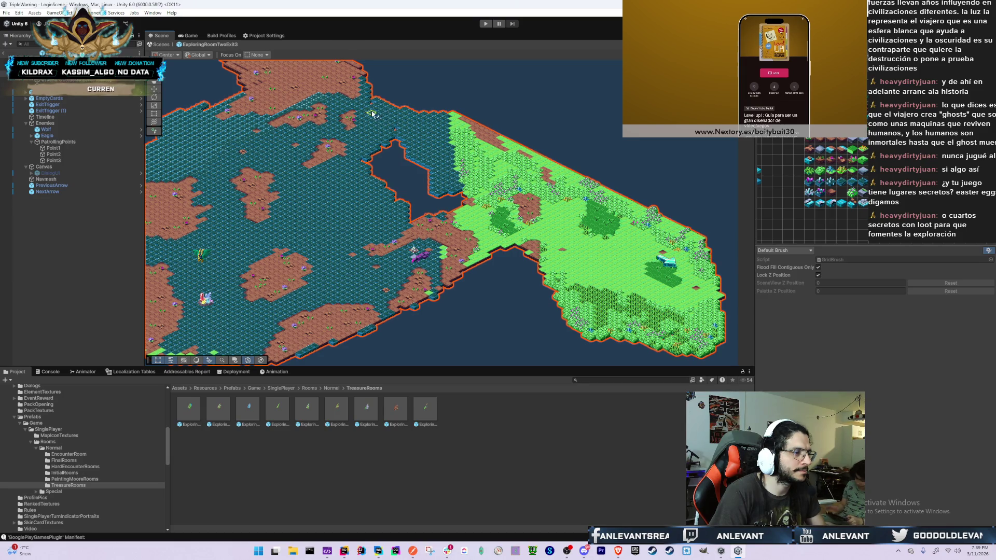
mouse_move(370, 104)
left_mouse_down()
mouse_move(377, 165)
mouse_move(367, 155)
mouse_move(397, 189)
mouse_move(382, 156)
mouse_move(403, 195)
mouse_move(430, 170)
mouse_move(425, 211)
left_mouse_up()
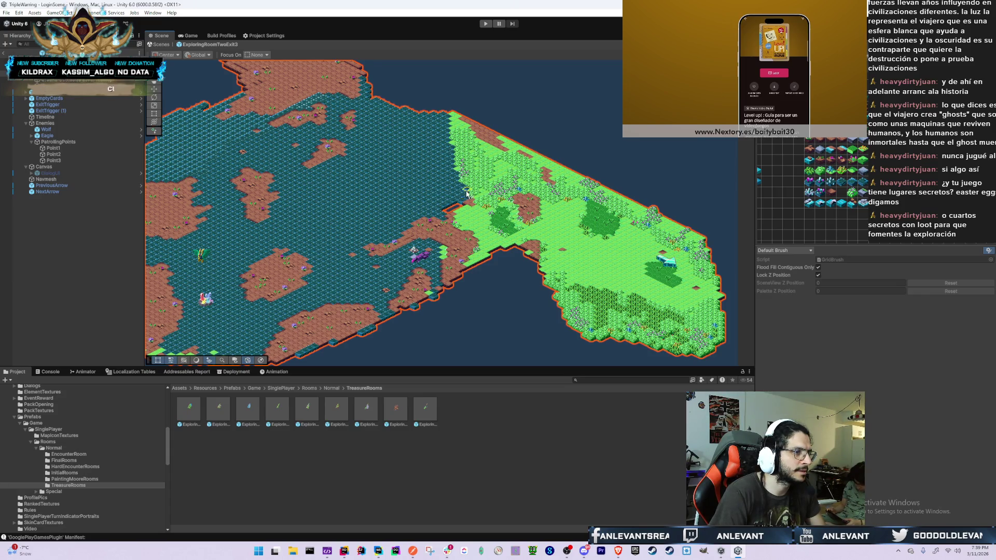
key("Up")
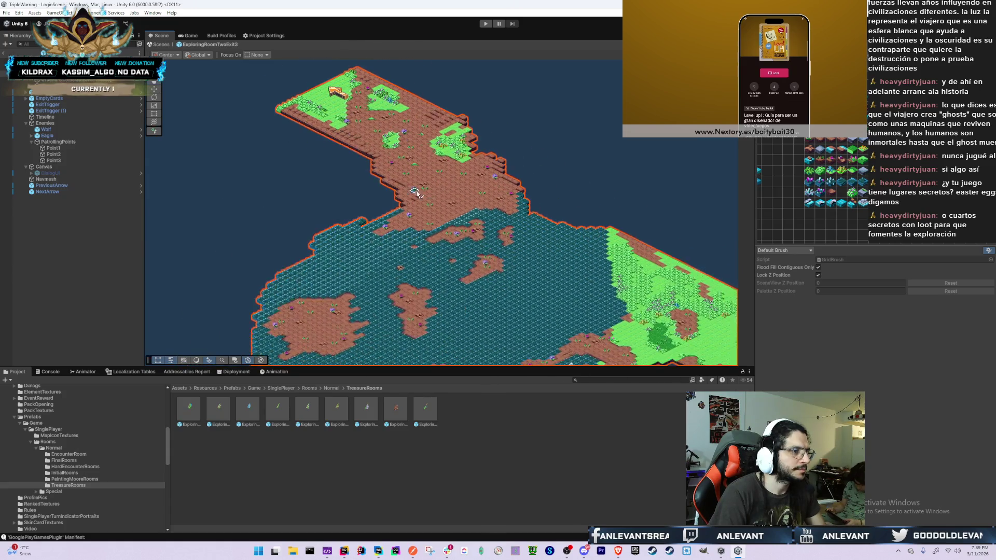
key("Right")
key("Down")
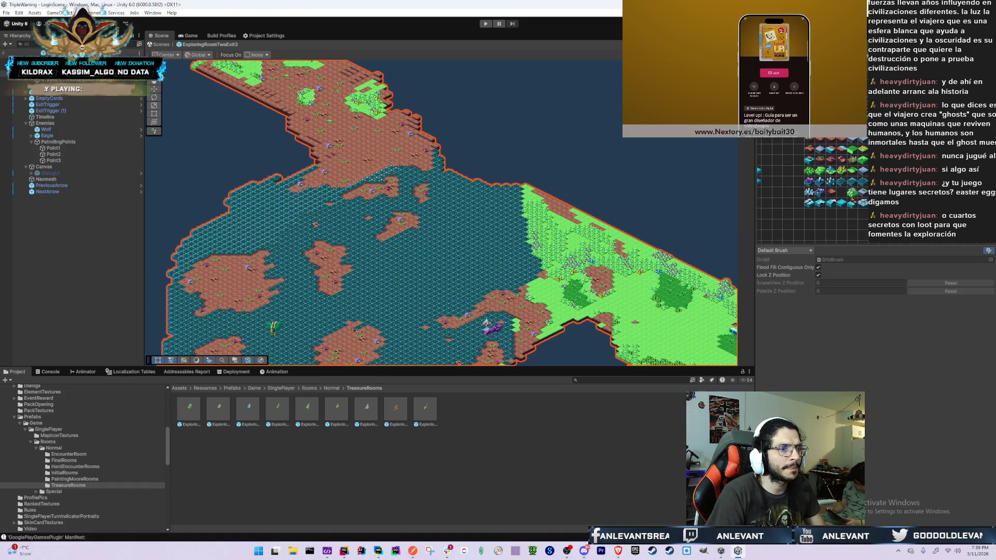
key("Left")
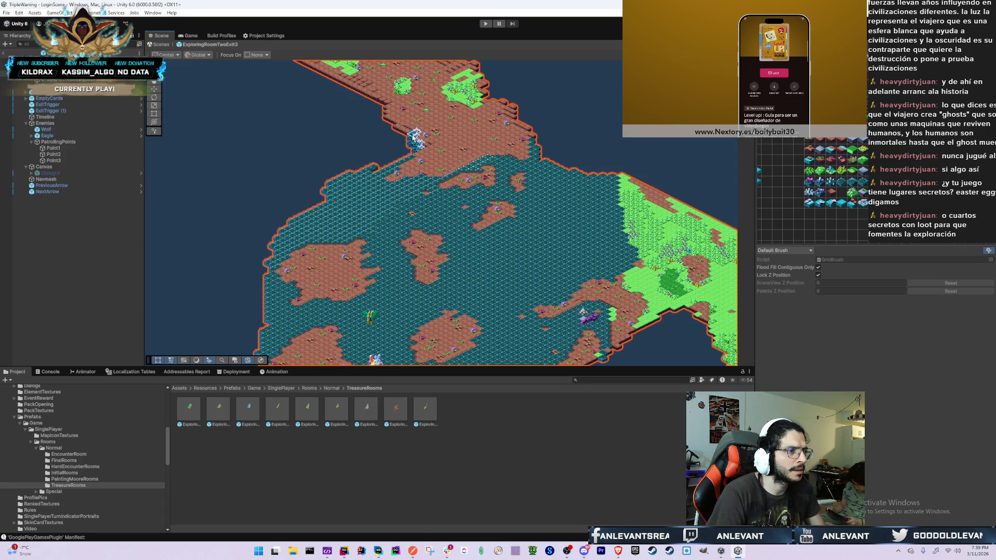
Step: Start the cliff wall on the upper-left shore, redoing a misplaced first strip
left_click_drag(413, 134, 426, 106)
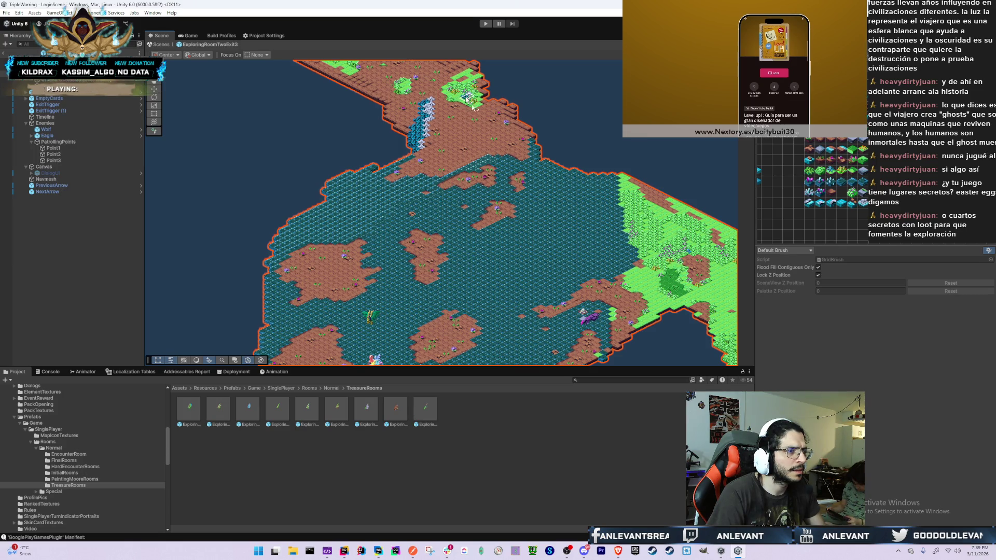
key("ctrl+z")
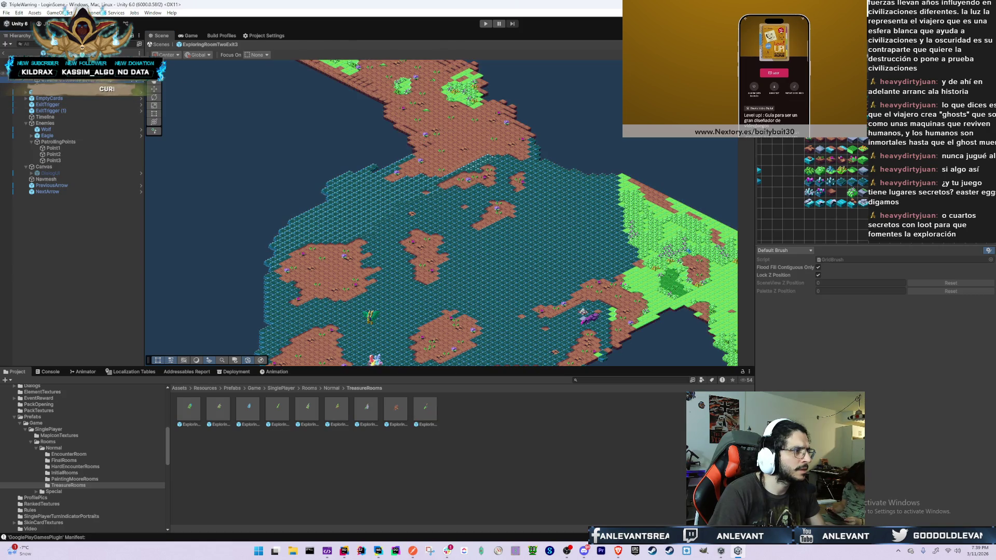
left_click(417, 149)
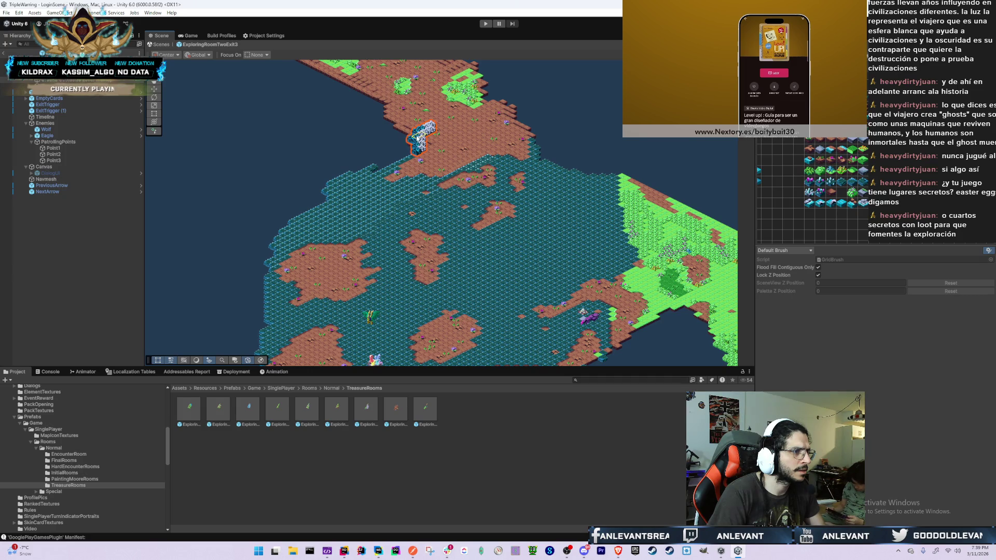
left_click_drag(420, 128, 420, 153)
Step: Extend the cliff wall along the upper shoreline, down the left shore and along the lower shore
mouse_move(466, 109)
left_mouse_down()
mouse_move(493, 109)
mouse_move(521, 141)
left_mouse_up()
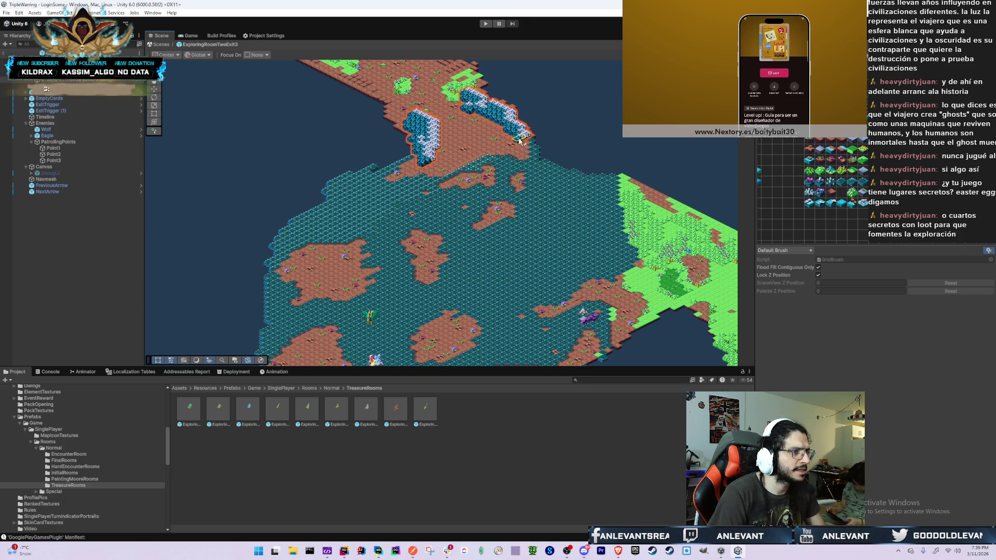
mouse_move(418, 168)
left_mouse_down()
mouse_move(349, 189)
mouse_move(285, 240)
mouse_move(267, 336)
left_mouse_up()
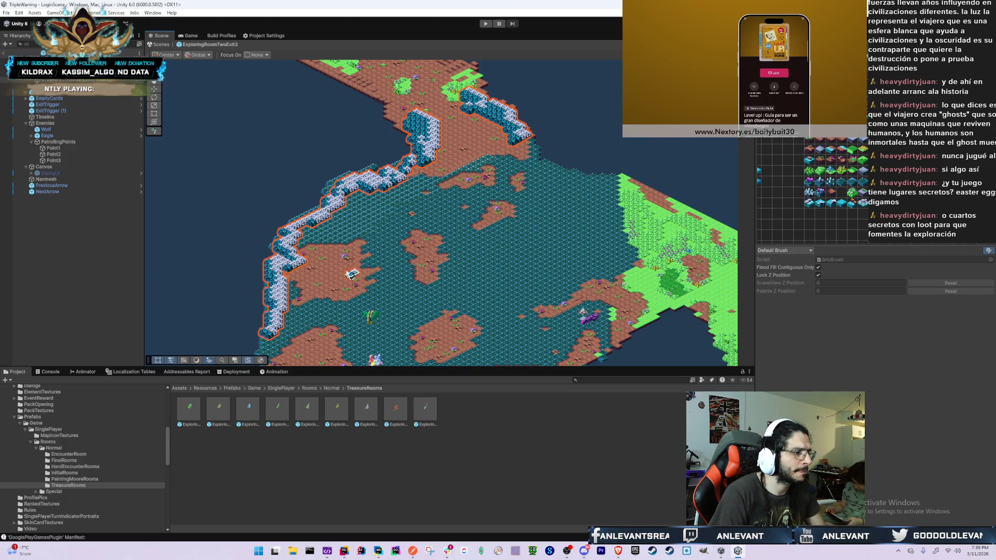
scroll(351, 275, "down", 3)
mouse_move(271, 280)
left_mouse_down()
mouse_move(270, 270)
mouse_move(280, 325)
mouse_move(296, 332)
mouse_move(373, 347)
mouse_move(455, 342)
mouse_move(626, 263)
mouse_move(674, 220)
left_mouse_up()
mouse_move(569, 96)
left_mouse_down()
mouse_move(519, 150)
mouse_move(588, 156)
left_mouse_up()
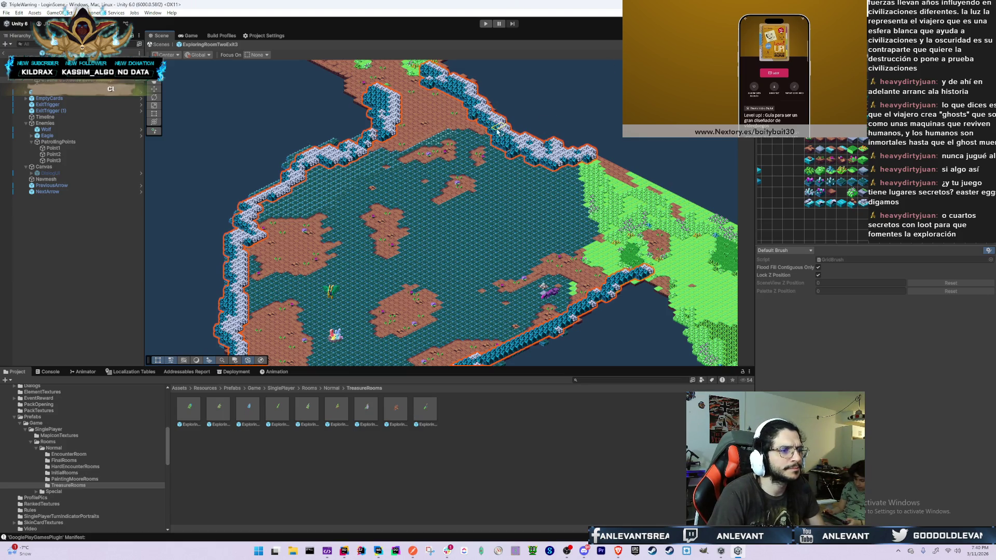
mouse_move(594, 160)
left_mouse_down()
mouse_move(649, 189)
mouse_move(643, 170)
left_mouse_up()
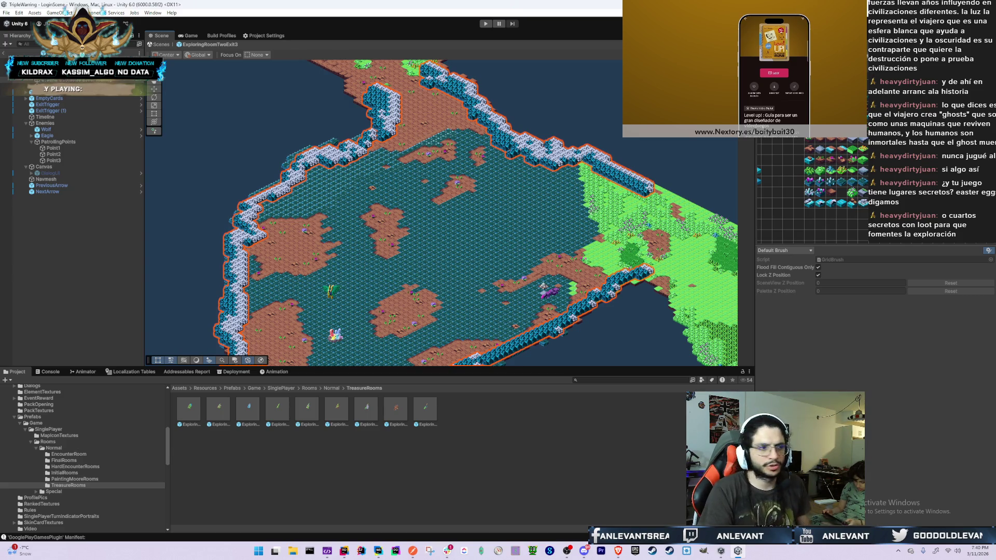
key("Right")
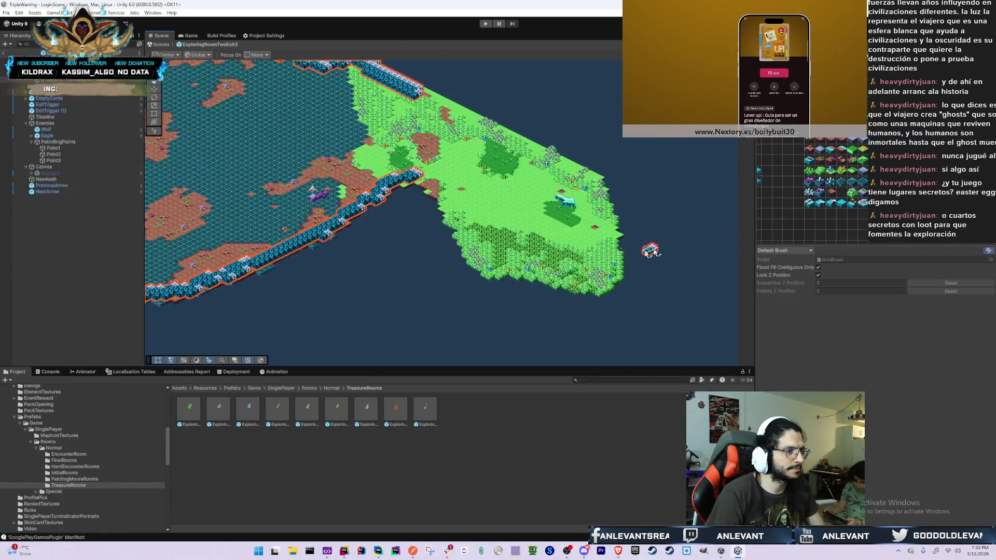
key("Left")
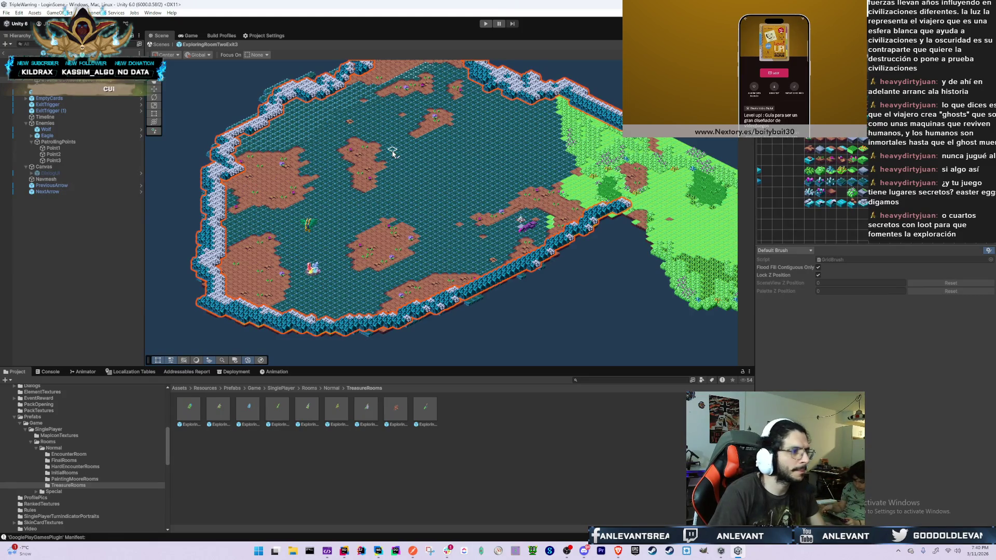
scroll(150, 150, "up", 3)
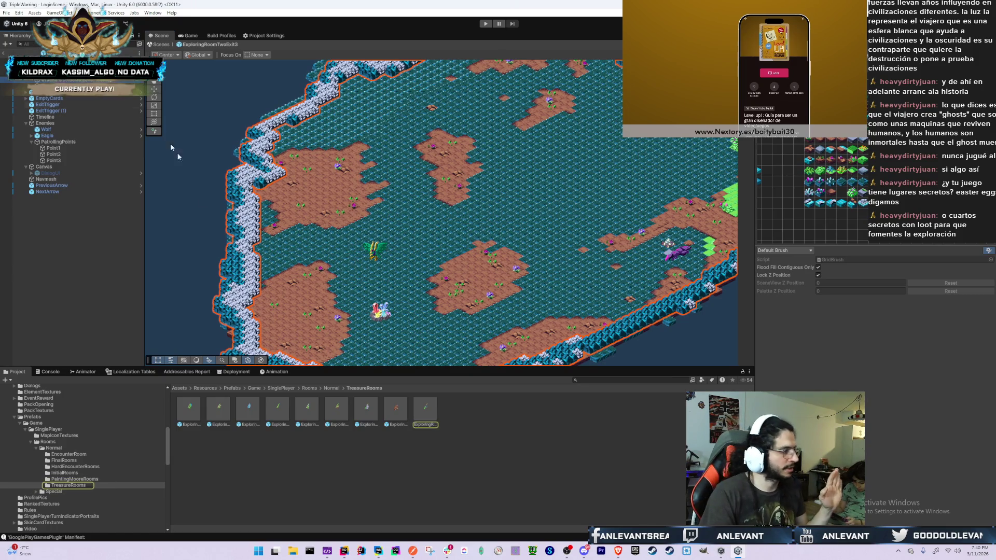
left_click(100, 461)
left_click(85, 454)
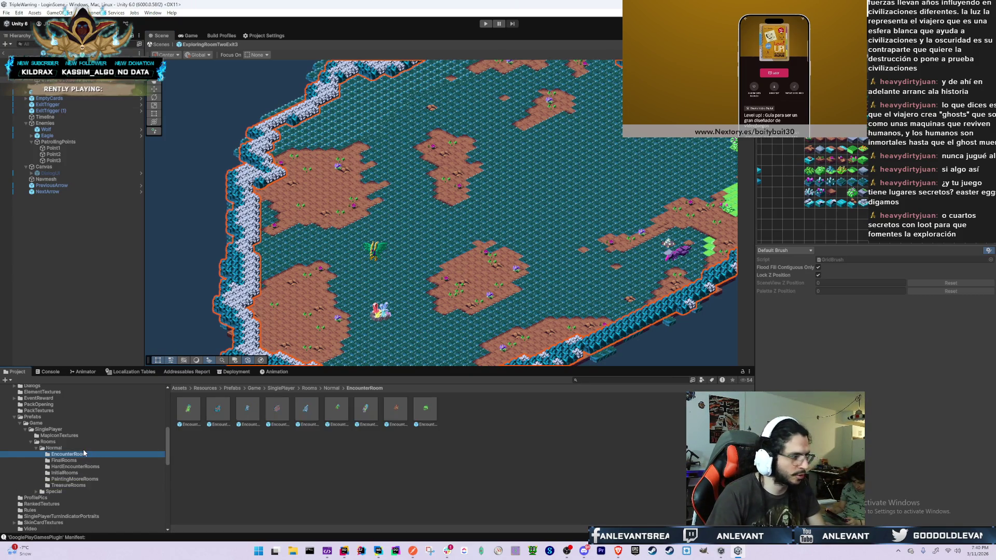
key("Down")
key("Down")
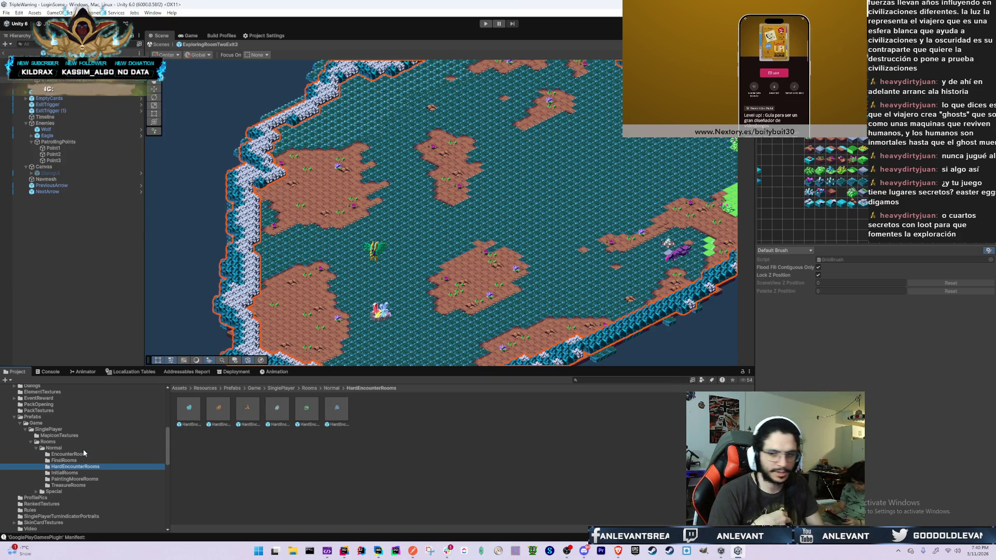
left_click(84, 454)
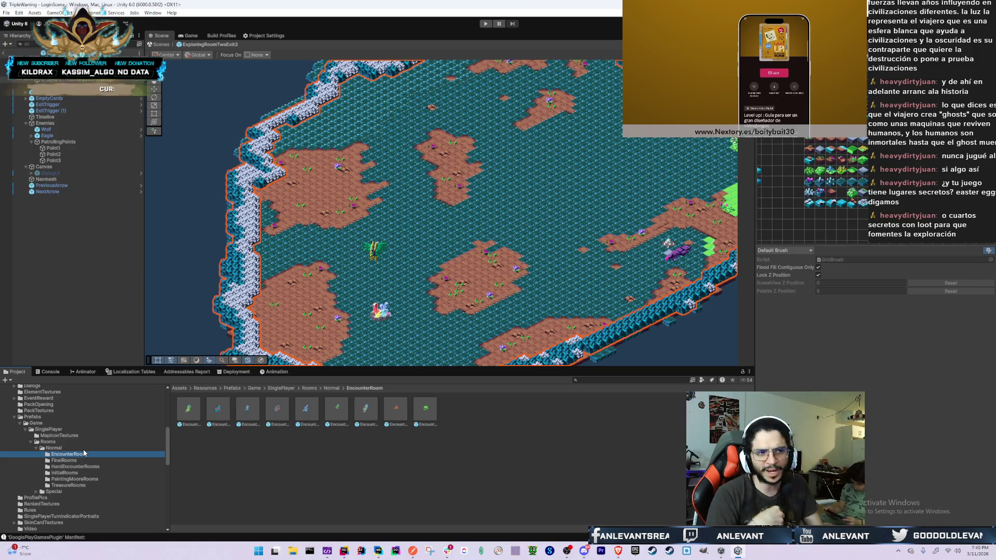
key("Down")
key("Down")
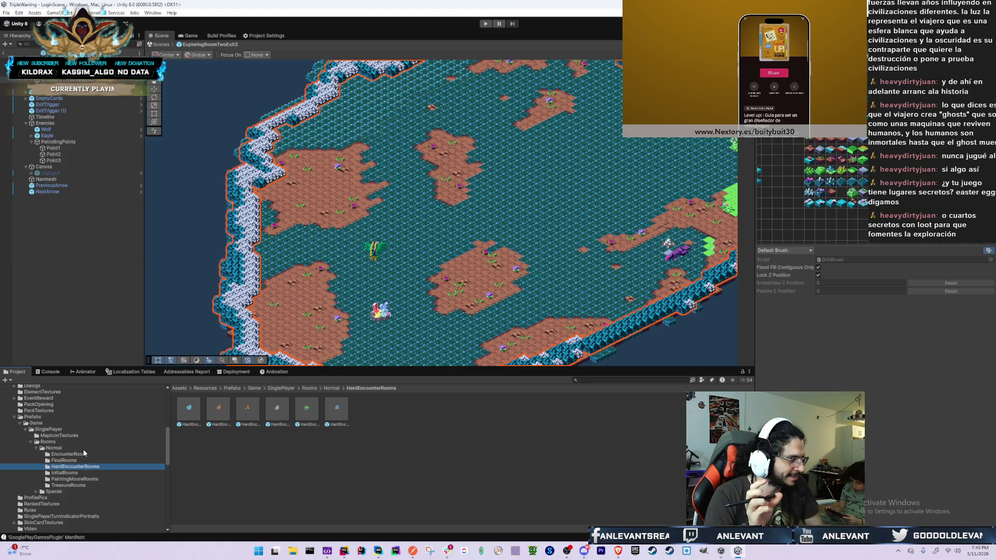
key("Down")
left_click(84, 454)
key("Down")
key("Down")
key("Down")
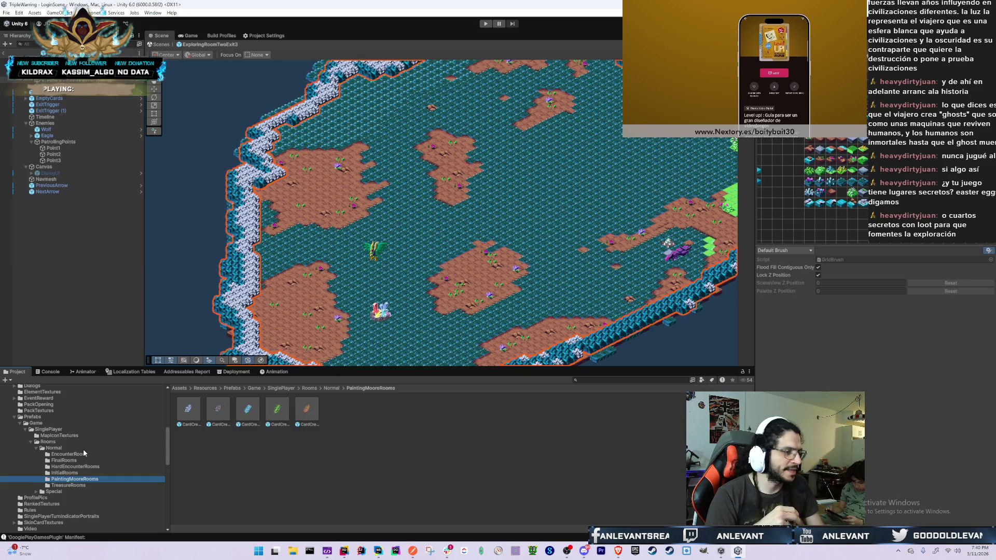
key("Down")
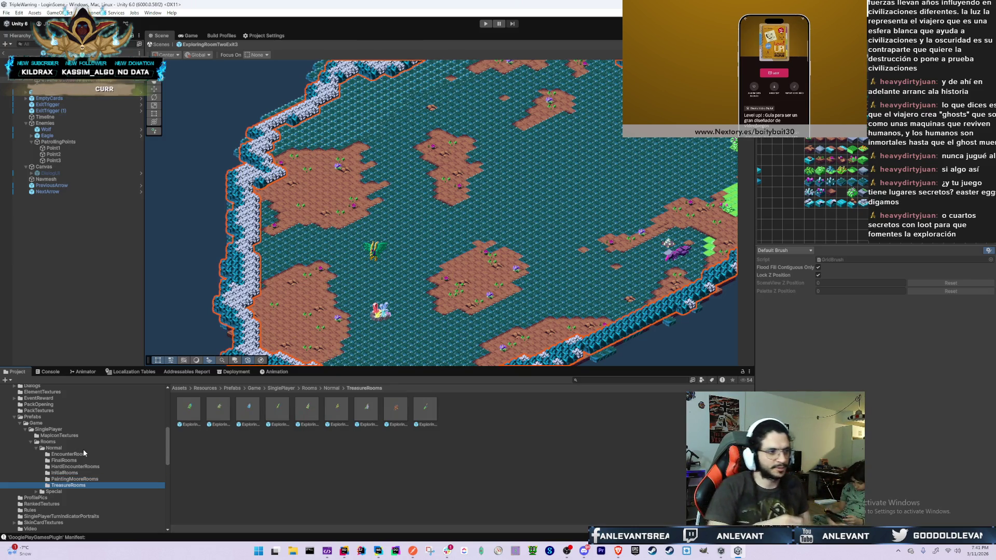
left_click_drag(644, 232, 361, 292)
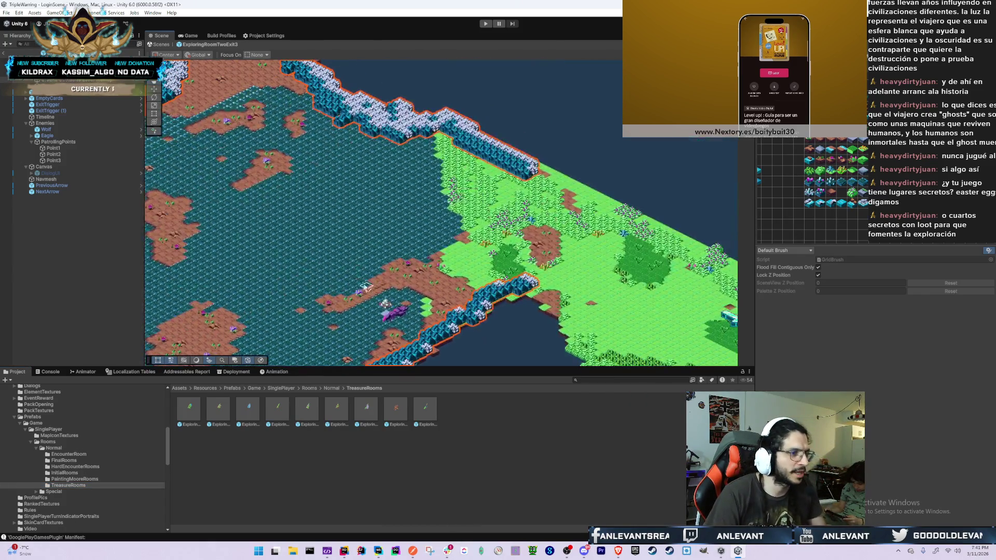
Step: Move the crystal onto the left island
left_click_drag(254, 190, 512, 79)
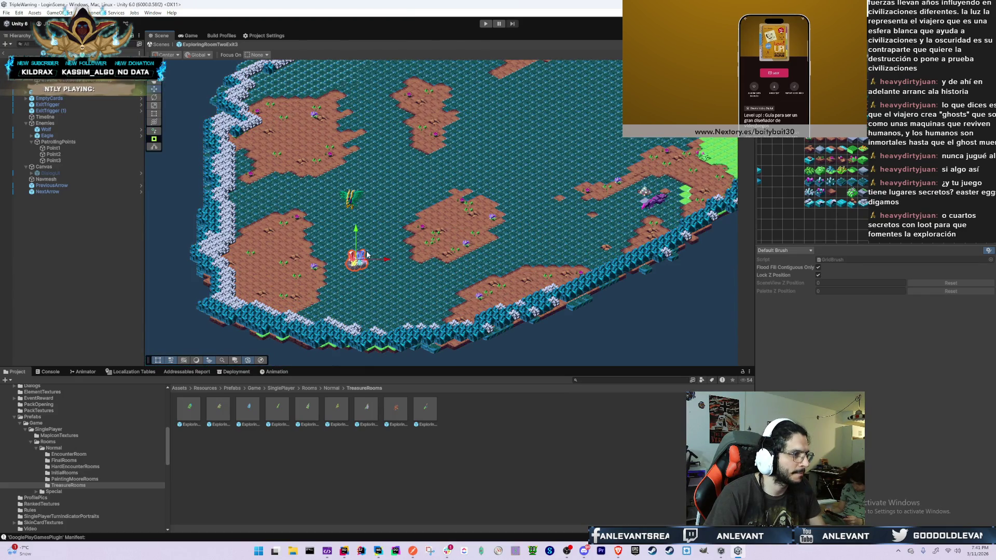
left_click_drag(352, 267, 270, 239)
mouse_move(479, 208)
left_mouse_down()
mouse_move(413, 254)
mouse_move(318, 293)
left_mouse_up()
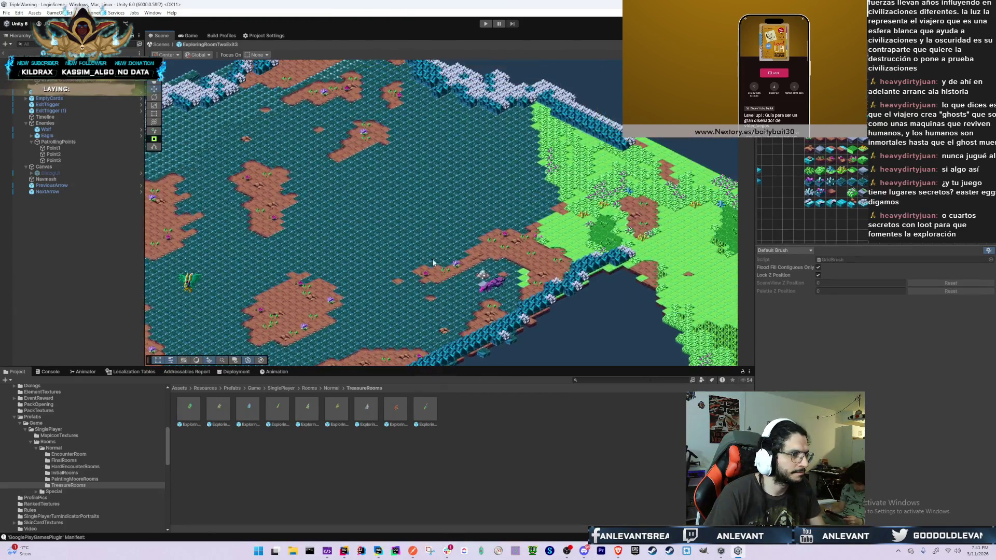
left_click_drag(481, 276, 483, 292)
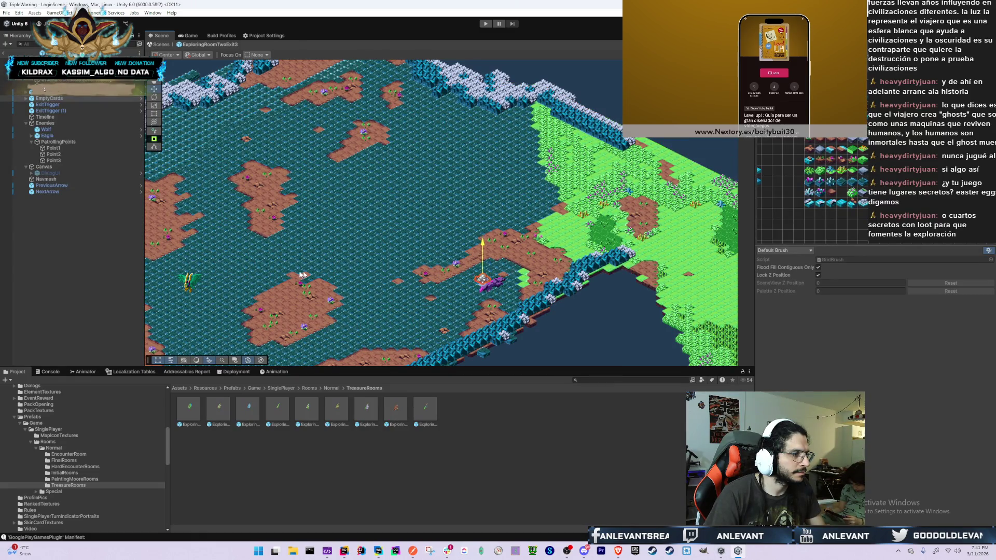
Step: Select the yellow character, frame it with F, and move it down-left
left_click(191, 284)
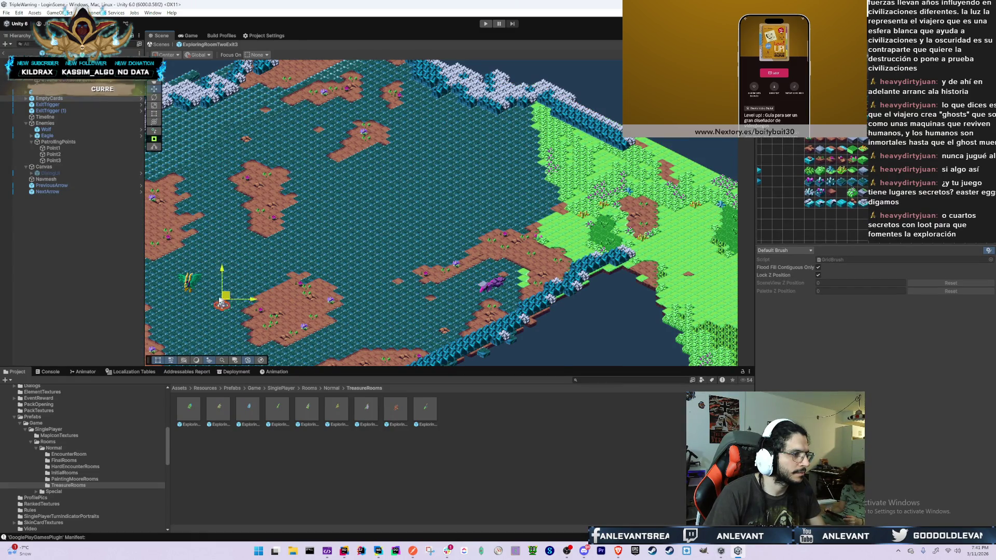
left_click_drag(301, 251, 351, 209)
key("f")
left_click_drag(462, 193, 399, 253)
Step: Shift the crystal further down the island, then select the Tilemap
left_click(364, 216)
left_click_drag(365, 218, 365, 255)
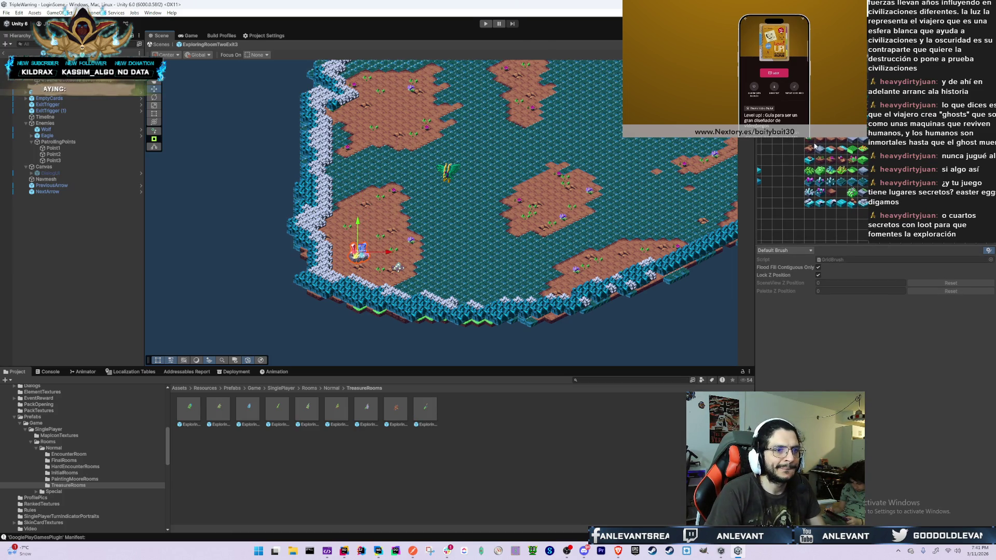
key("q")
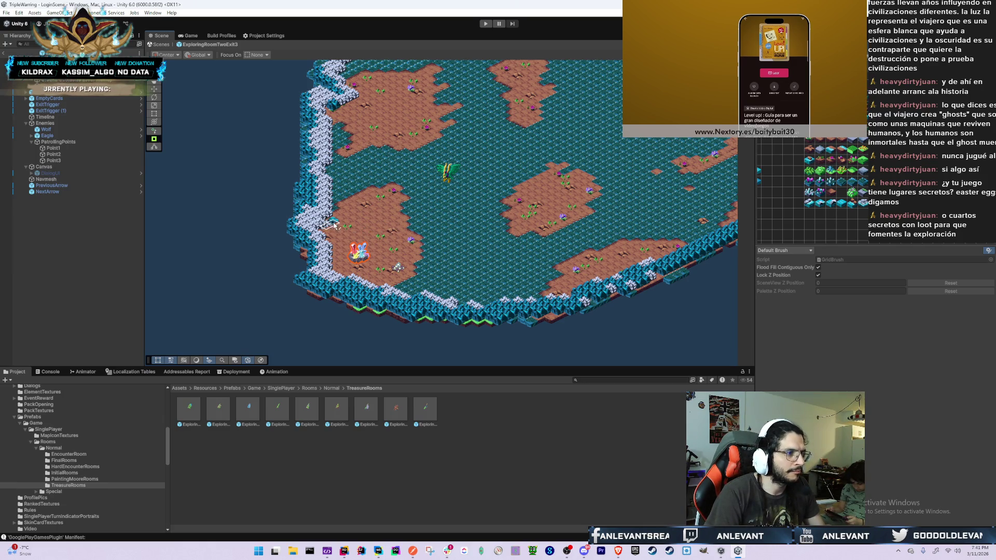
left_click(233, 83)
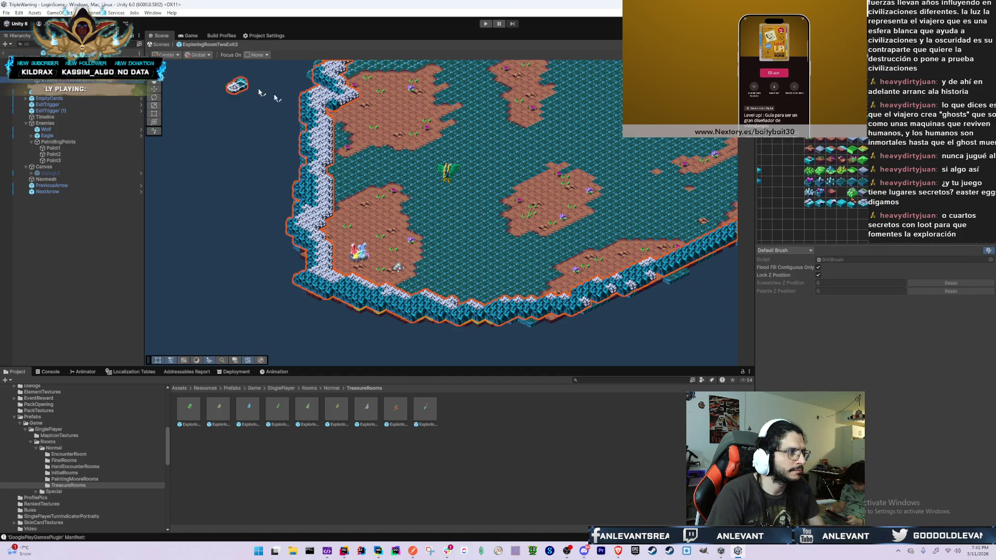
Step: Paint a cliff wall strip across the left island beside the crystal
mouse_move(349, 220)
left_mouse_down()
mouse_move(379, 222)
mouse_move(416, 247)
mouse_move(413, 236)
mouse_move(398, 240)
mouse_move(415, 229)
mouse_move(432, 287)
left_mouse_up()
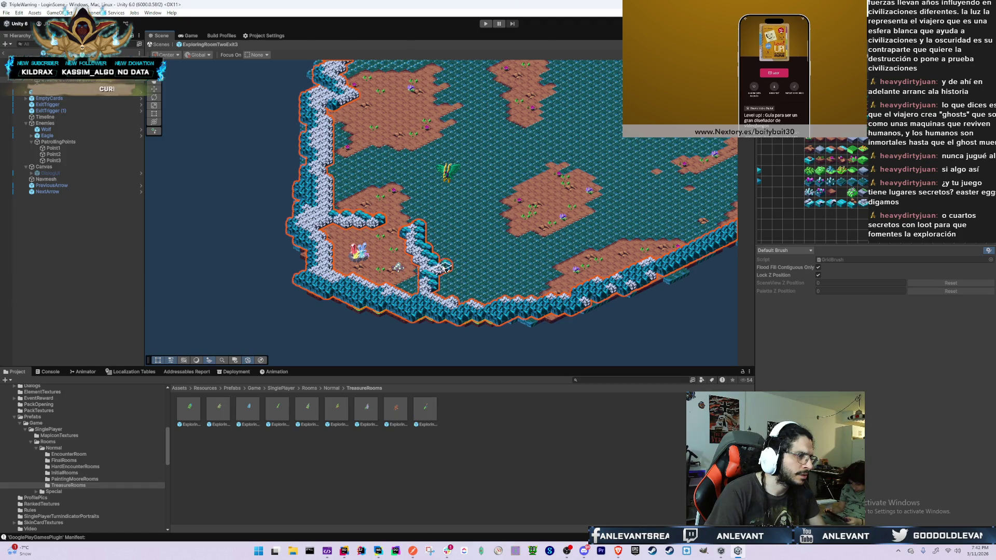
key("Up")
key("Right")
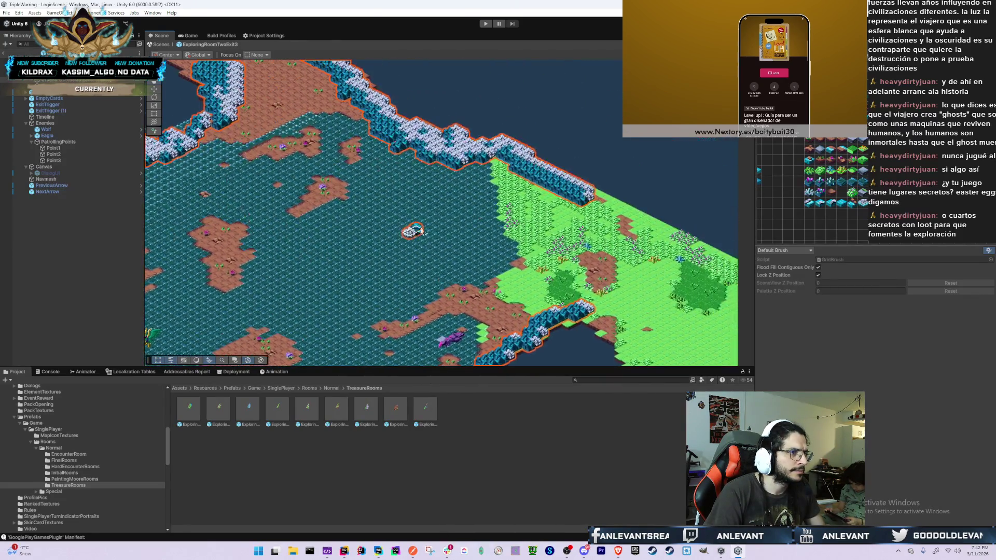
Step: Paint a wall strip running down-left near the upper wall
key("Up")
key("Left")
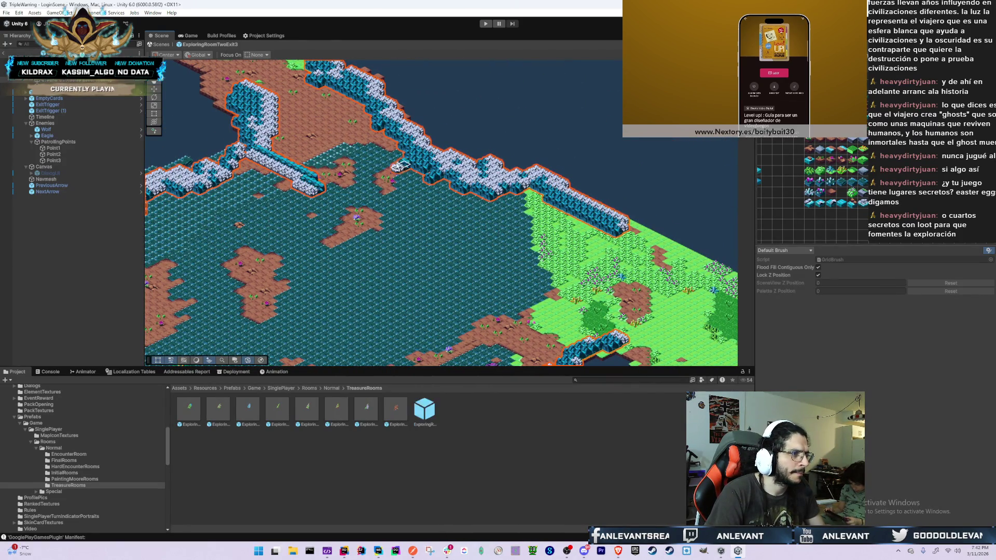
left_click_drag(405, 171, 377, 197)
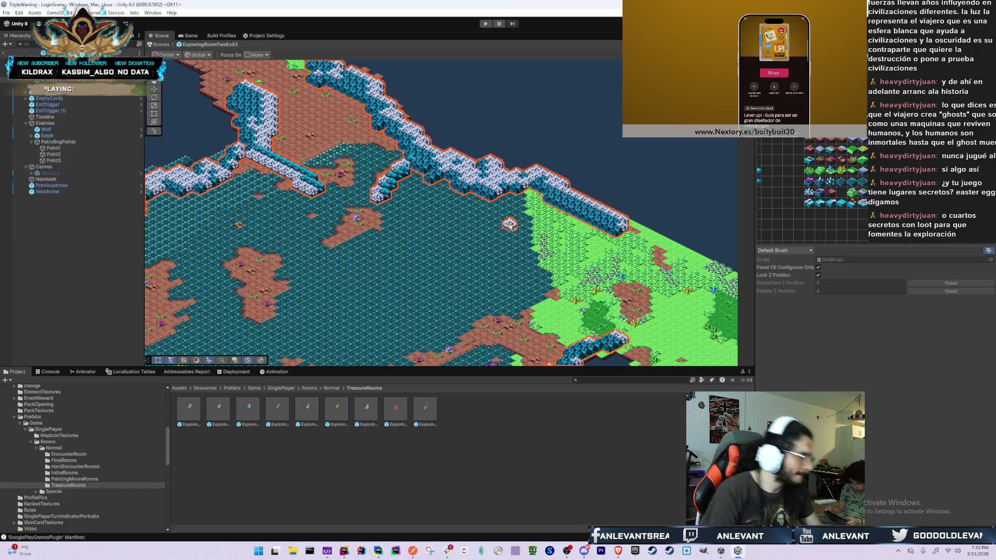
Step: Paint a row of wall tiles along the lake's top and a column down to the island
key("Up")
key("Left")
key("Down")
key("Left")
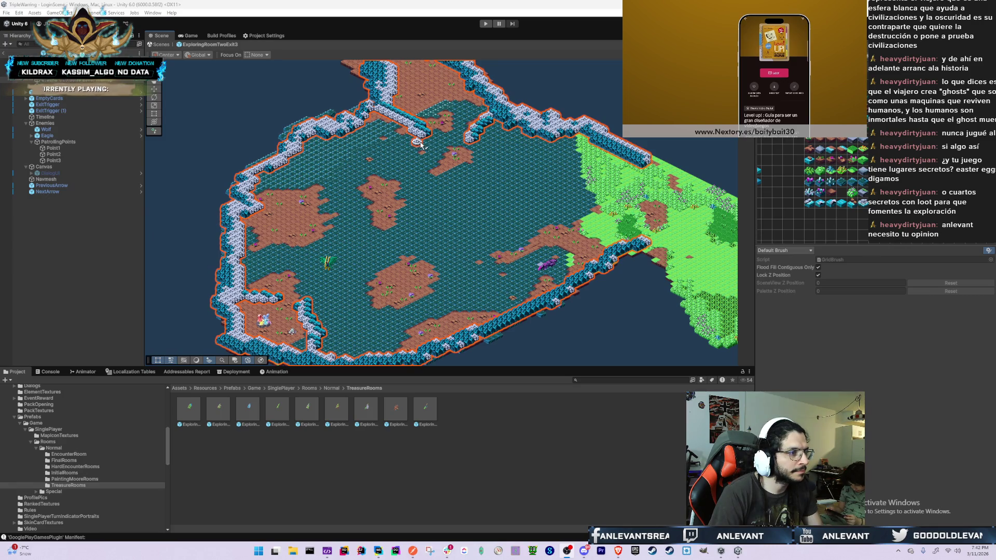
right_click(414, 136)
left_click(316, 176)
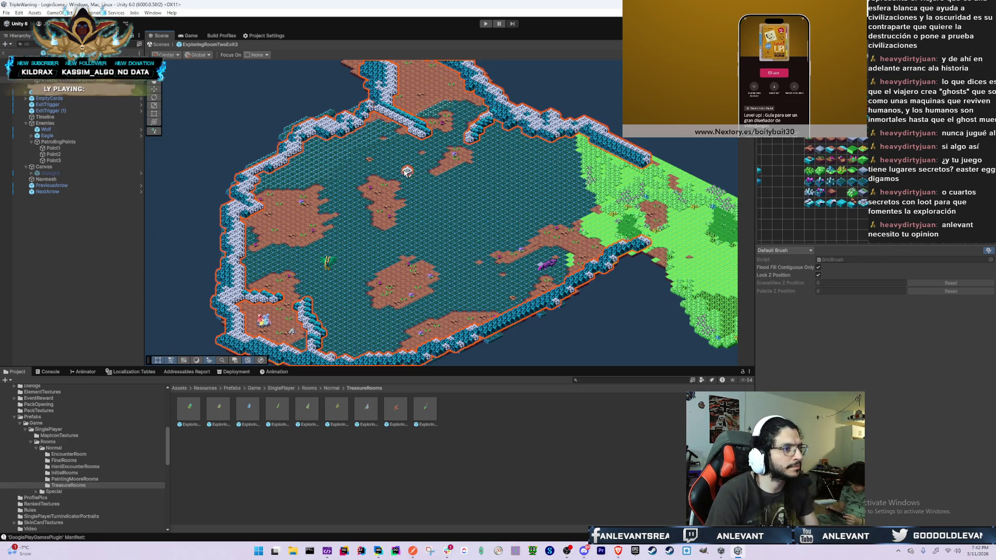
left_click_drag(416, 167, 287, 179)
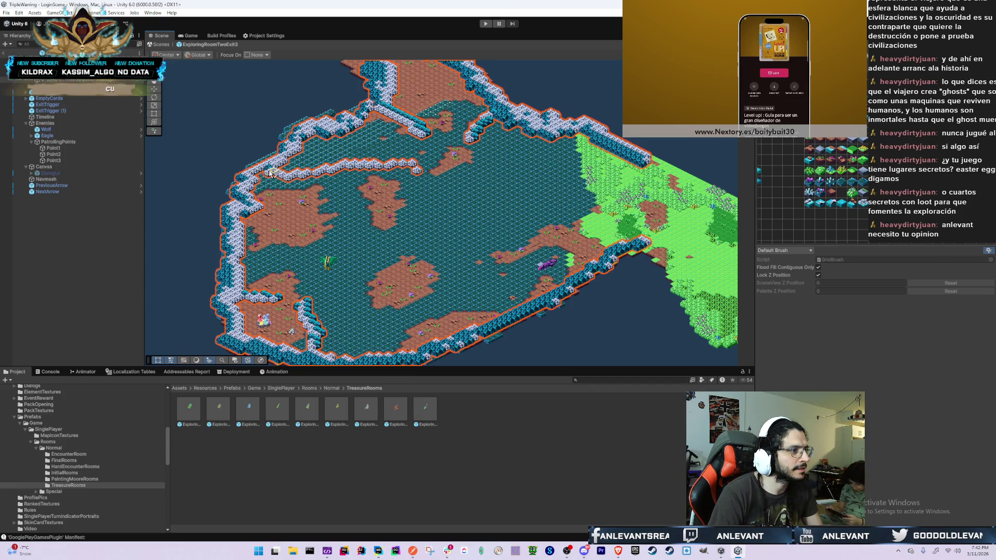
left_click(468, 168)
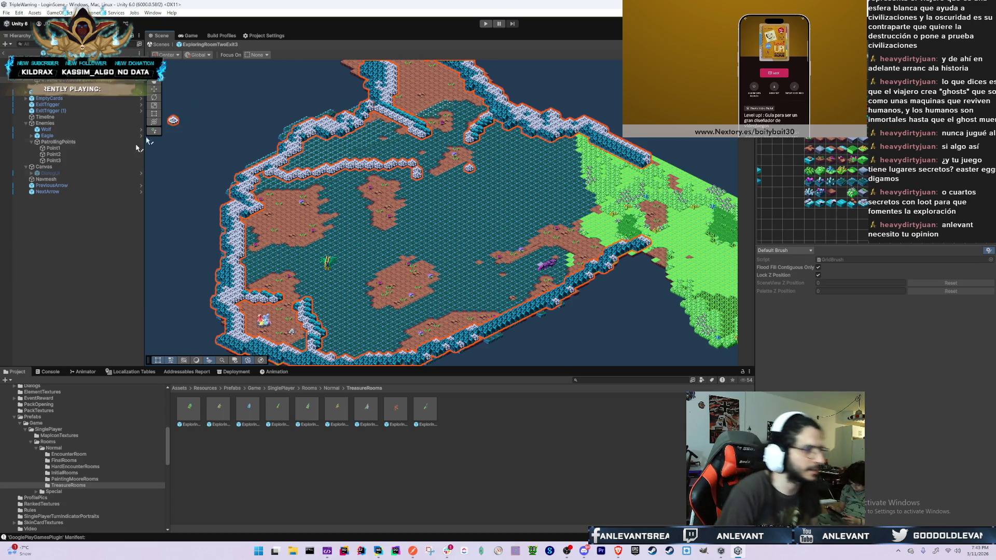
left_click_drag(470, 146, 473, 167)
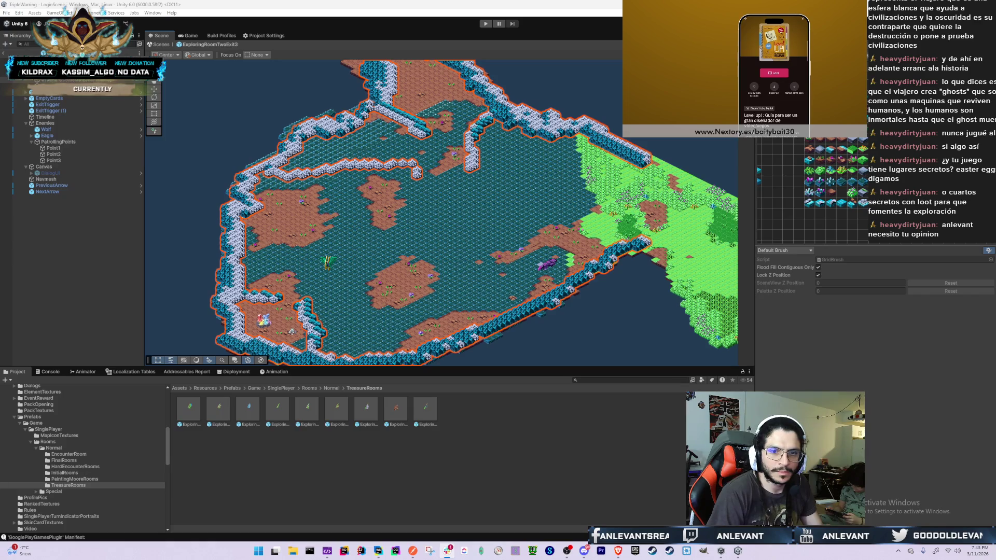
Step: Add a diagonal wall line beside the lower-left island
key("alt+Tab")
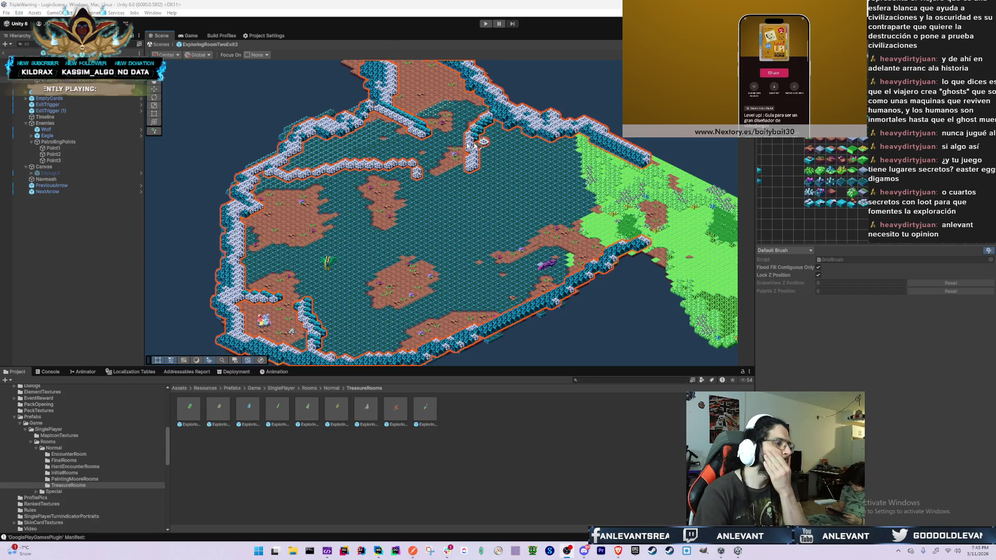
left_click_drag(409, 253, 393, 225)
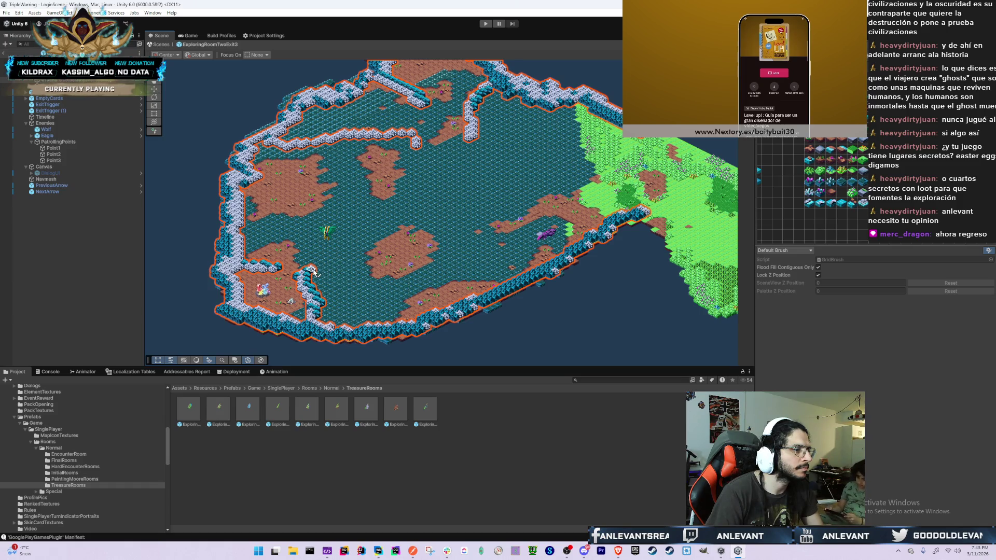
left_click_drag(317, 259, 340, 221)
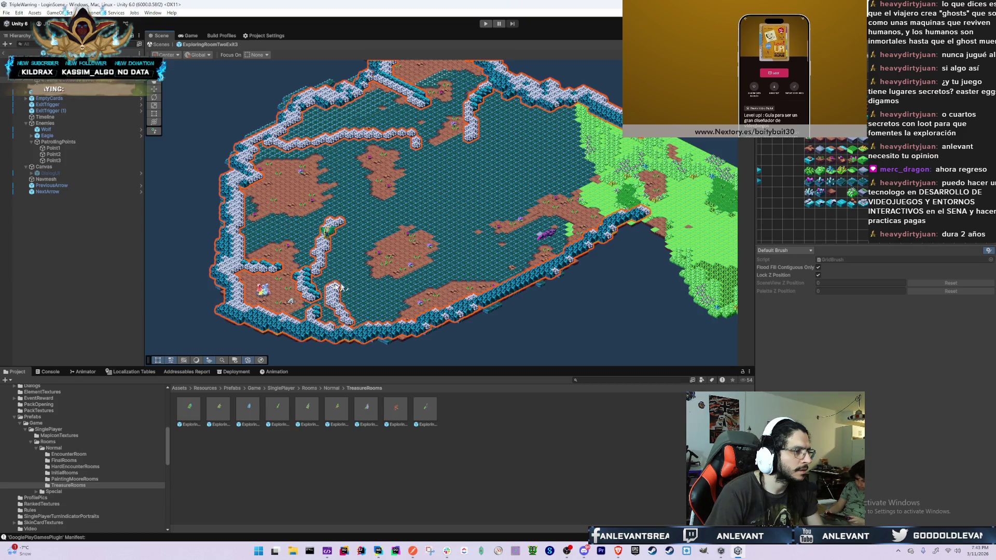
Step: Paint diagonal cliff wall ridges up from the lake's lower edge, redrawing one strip
left_click_drag(355, 325, 338, 278)
mouse_move(336, 238)
left_mouse_down()
mouse_move(386, 307)
mouse_move(430, 314)
mouse_move(393, 268)
left_mouse_up()
key("ctrl+z")
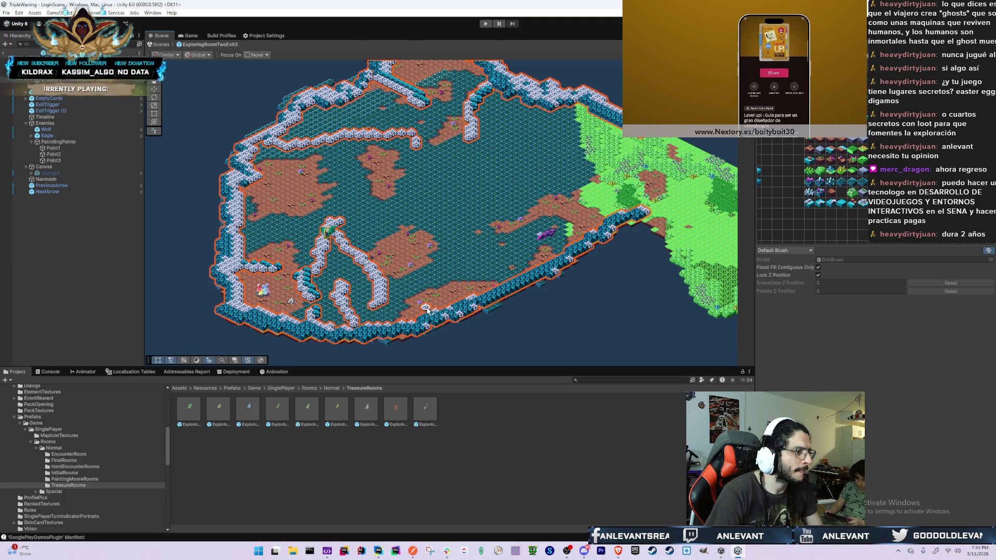
left_click_drag(428, 311, 359, 208)
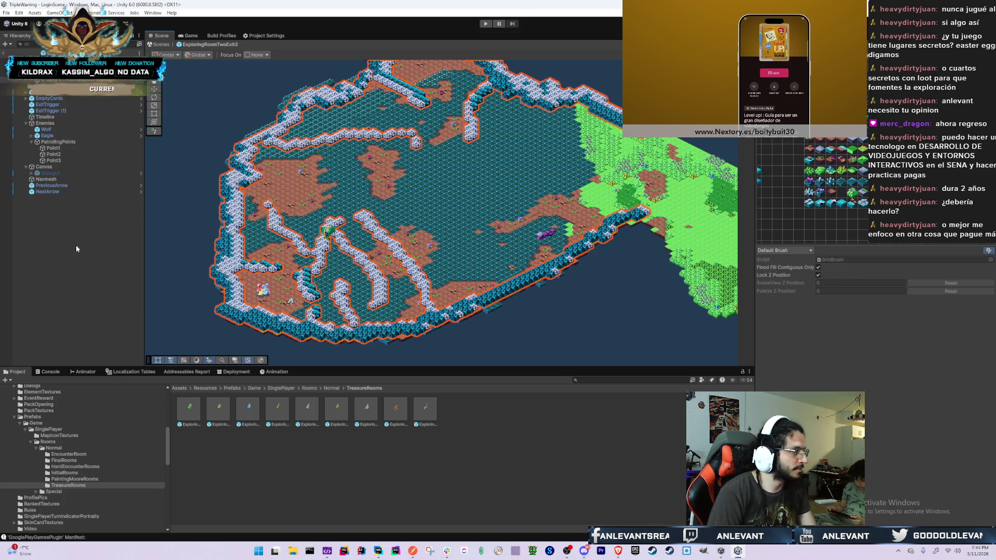
Step: Move the Eagle right across the lake and the Wolf down-left among the walls, then pick an empty palette tile
left_click(71, 136)
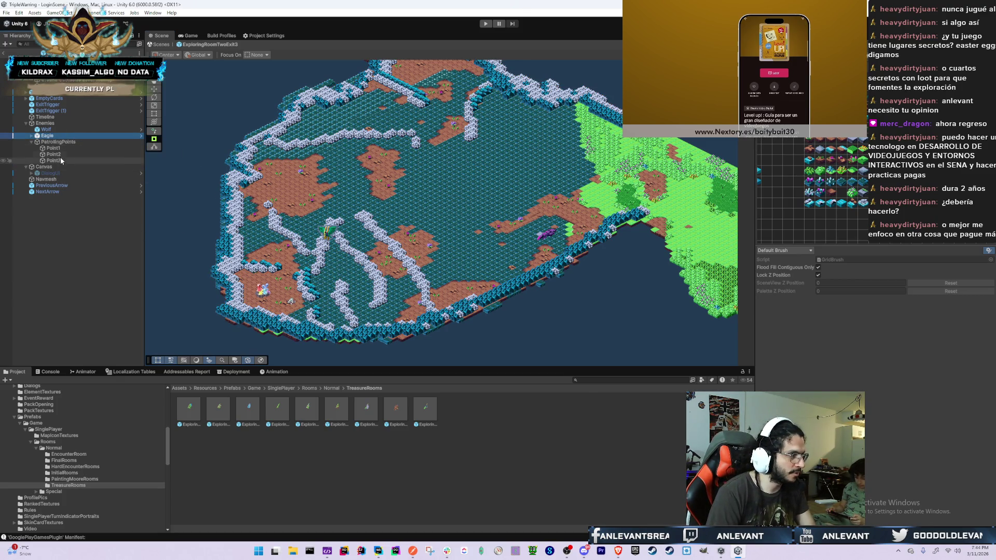
left_click(154, 88)
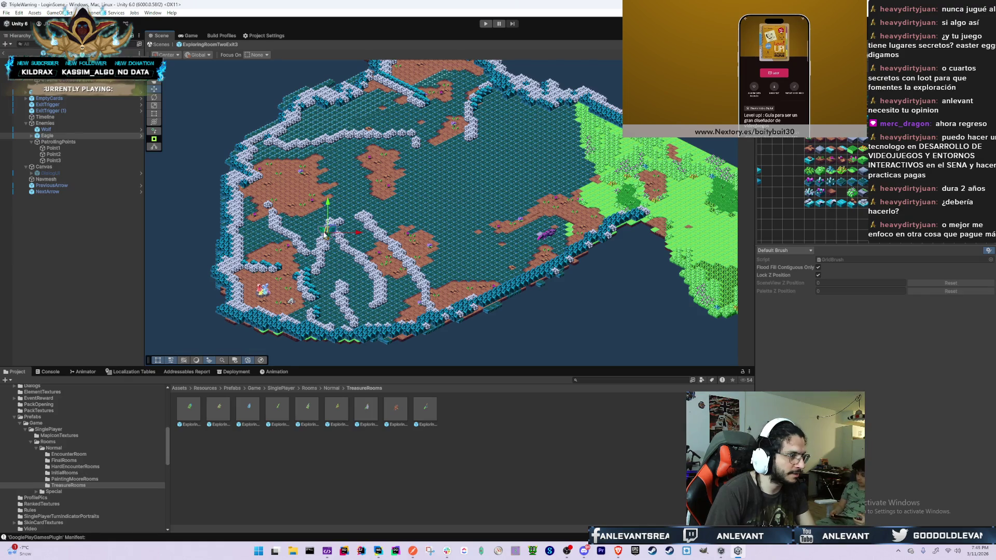
mouse_move(328, 234)
left_mouse_down()
mouse_move(446, 237)
mouse_move(440, 251)
left_mouse_up()
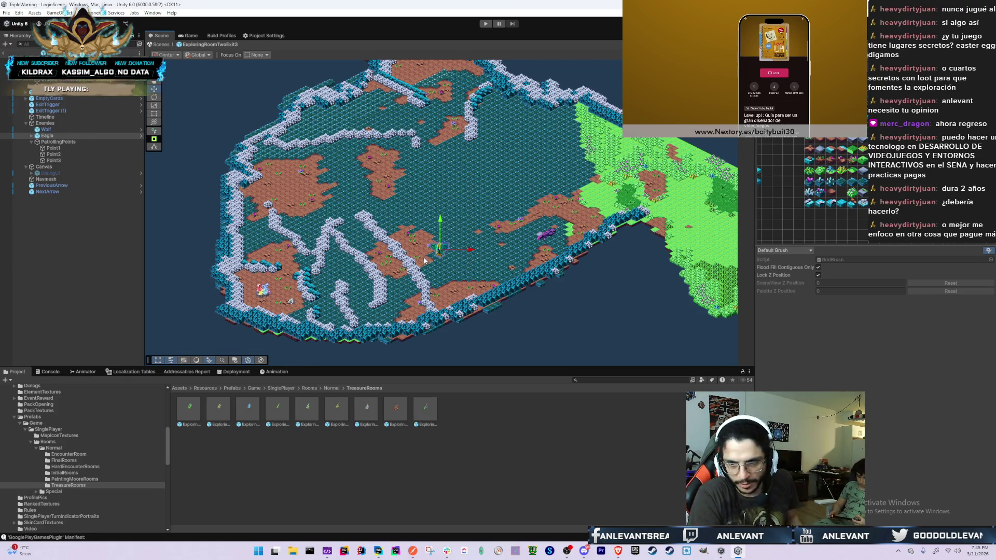
left_click(545, 238)
left_click_drag(544, 237, 463, 278)
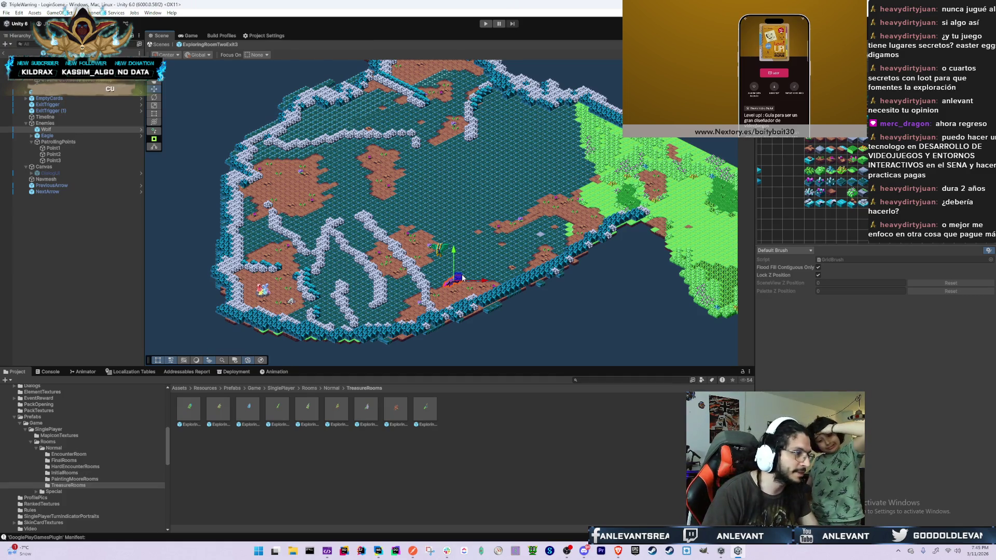
left_click(777, 171)
scroll(323, 229, "up", 6)
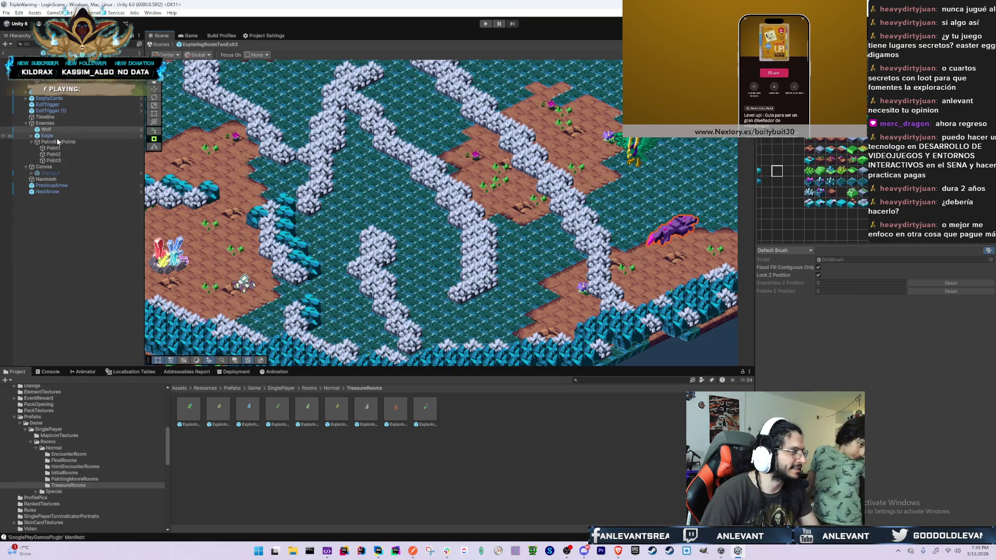
Step: Return to tile painting and pan around the ExploringRoomTwoExit3 tilemap's upper-left and bottom areas
left_click(52, 92)
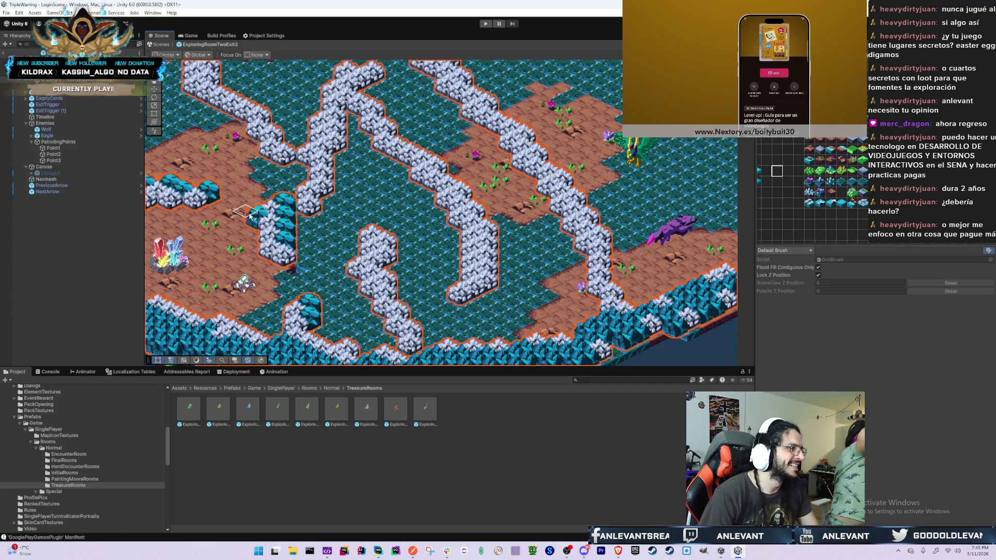
left_click_drag(255, 215, 314, 241)
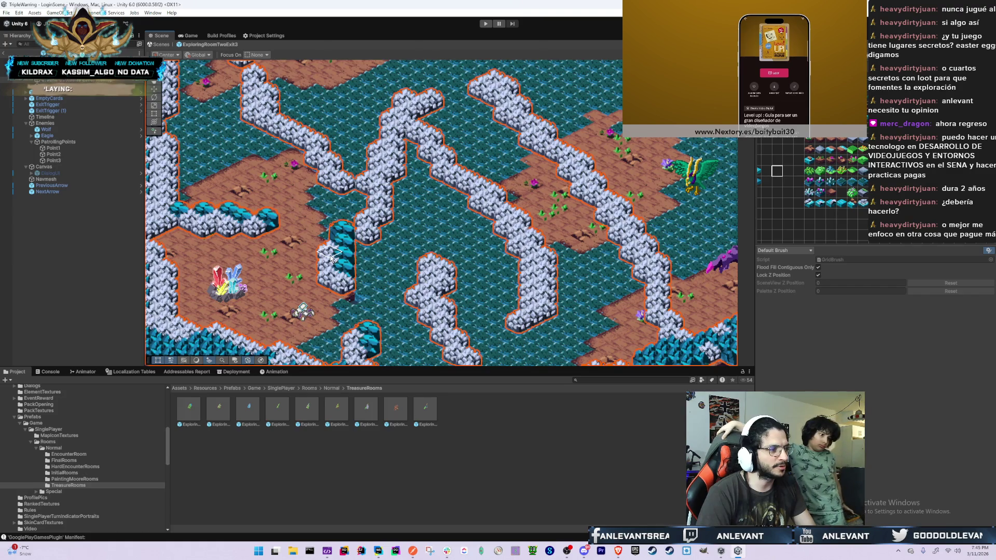
left_click_drag(506, 289, 439, 239)
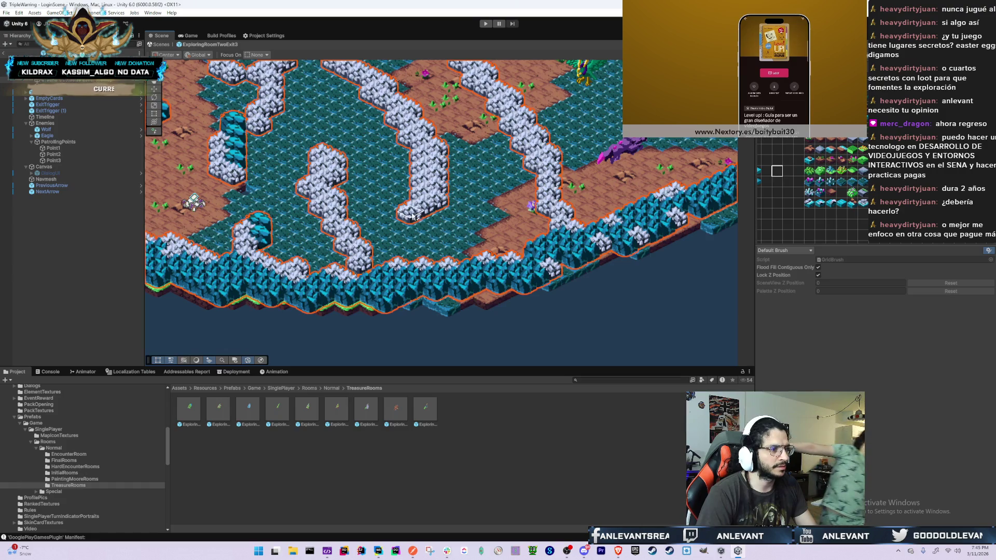
key("super")
key("Escape")
mouse_move(459, 205)
left_mouse_down()
mouse_move(452, 181)
mouse_move(459, 199)
mouse_move(449, 214)
left_mouse_up()
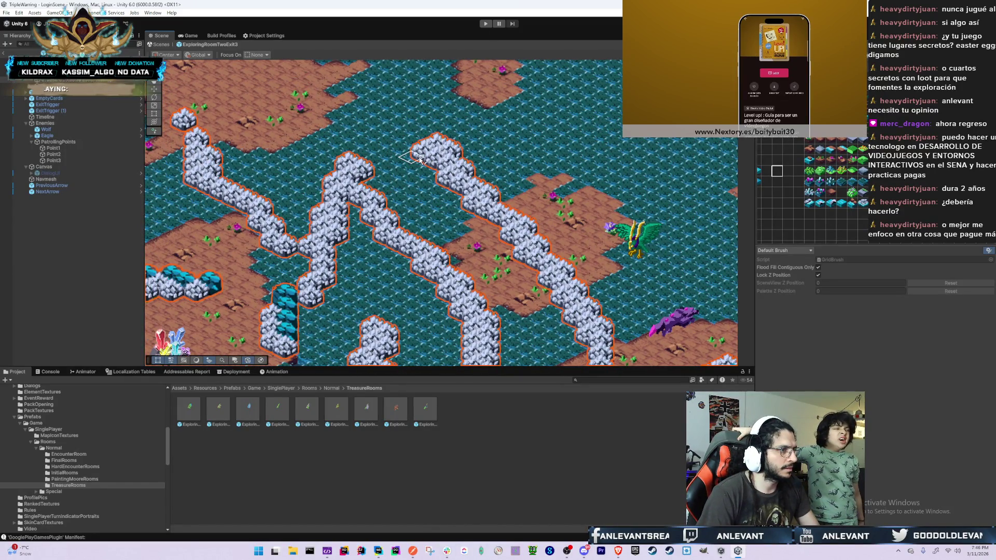
scroll(409, 109, "down", 3)
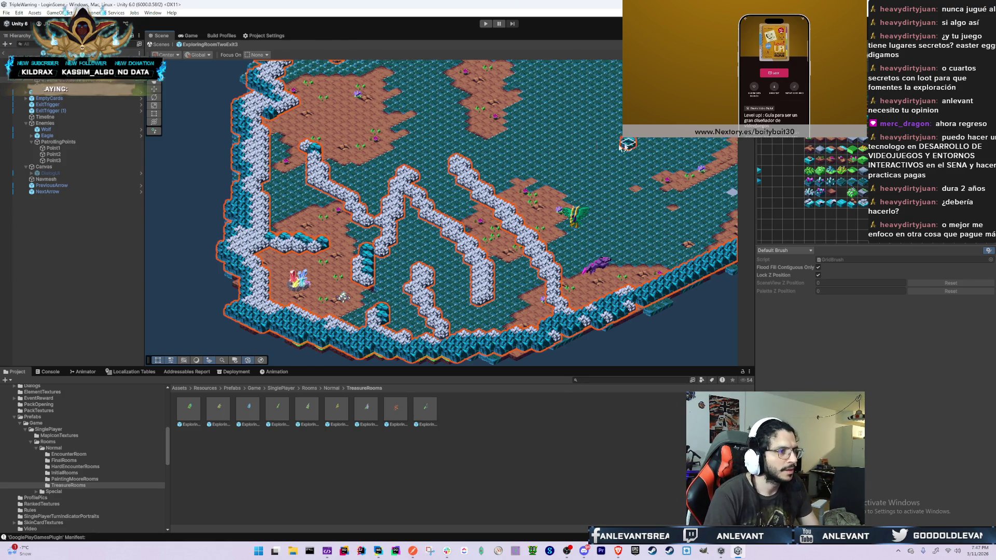
left_click_drag(309, 148, 346, 172)
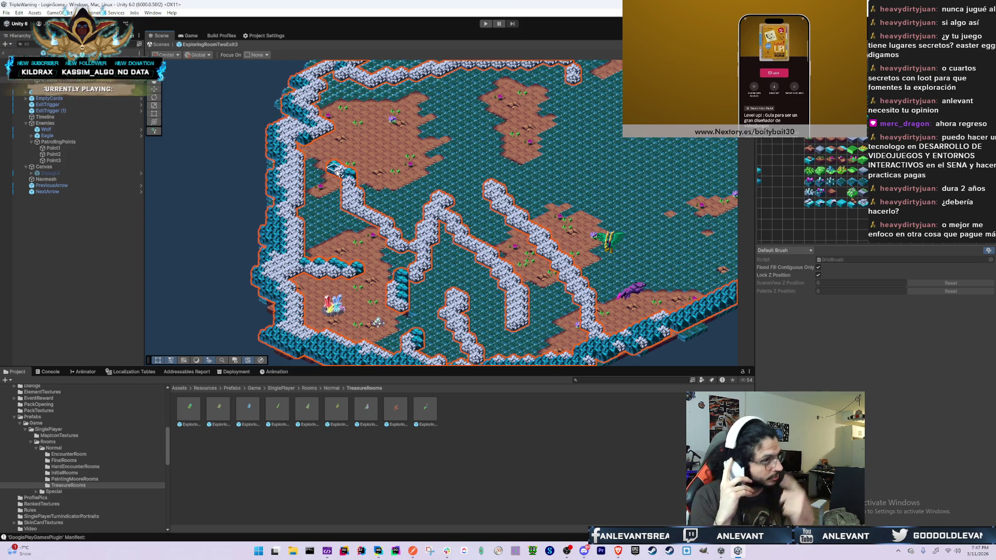
Step: Paint a diagonal wall from an existing wall end and a new row of wall tiles
scroll(370, 150, "up", 3)
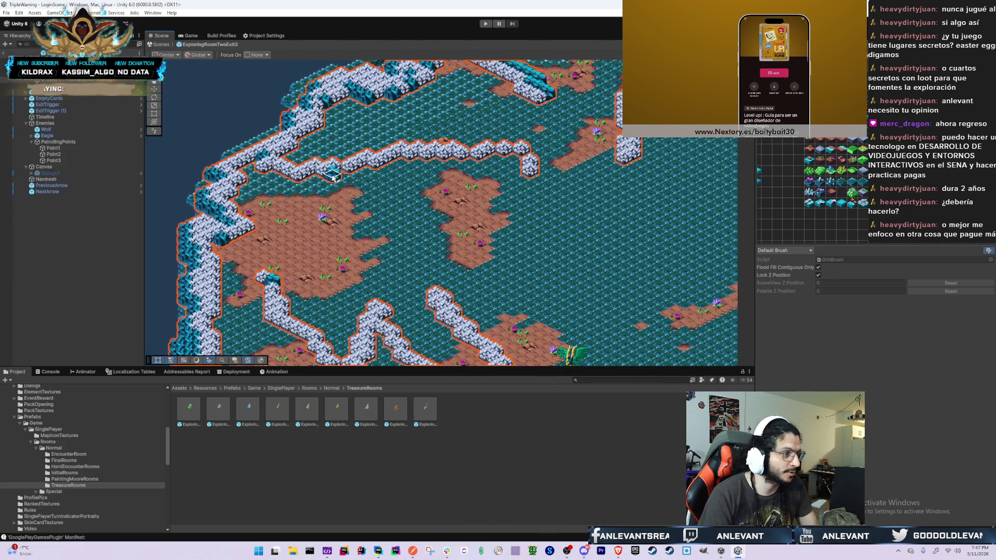
scroll(413, 257, "down", 2)
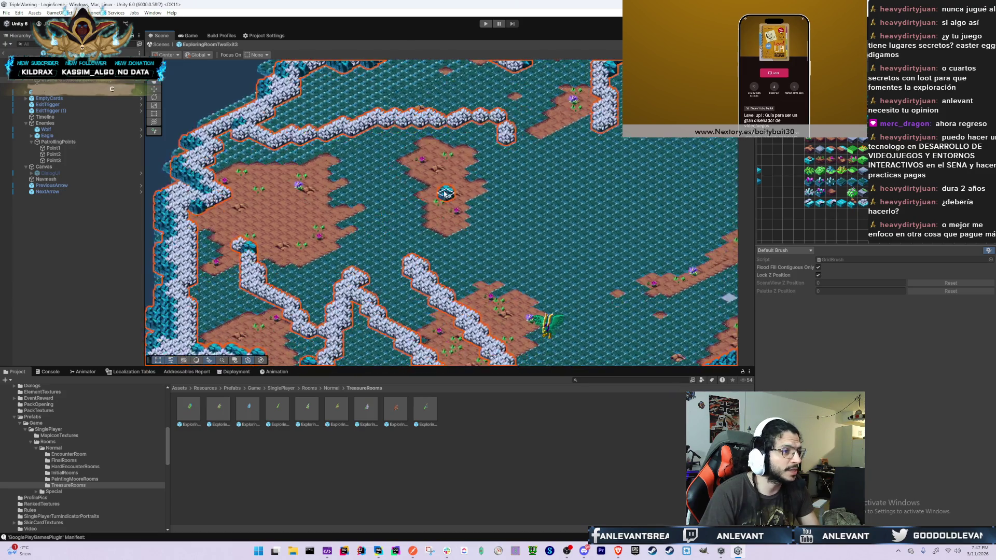
scroll(456, 156, "up", 2)
mouse_move(432, 149)
left_mouse_down()
mouse_move(393, 227)
mouse_move(337, 215)
mouse_move(323, 169)
left_mouse_up()
left_click_drag(217, 199, 313, 190)
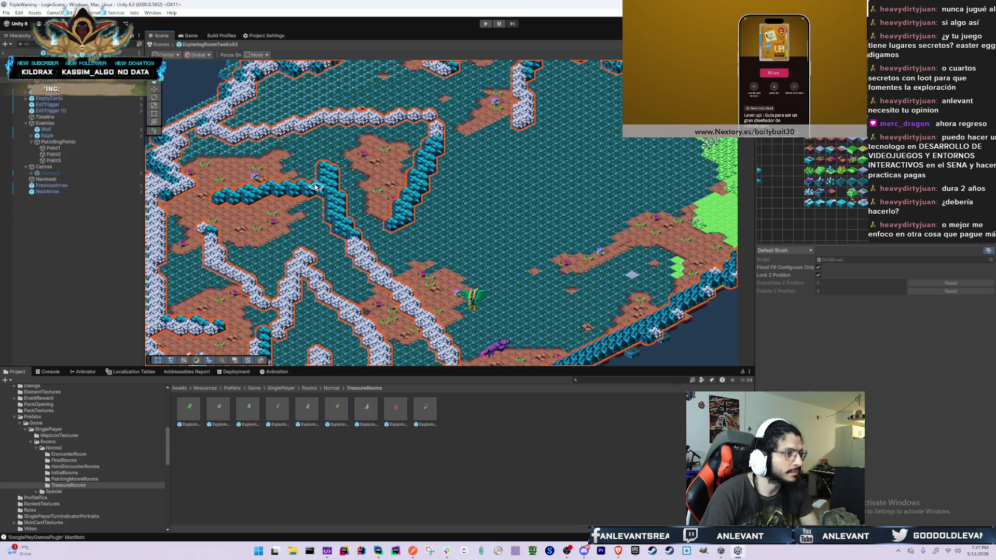
Step: Paint a diagonal wall toward the upper wall, undoing and repainting it from a better start
scroll(500, 196, "down", 1)
scroll(465, 193, "down", 3)
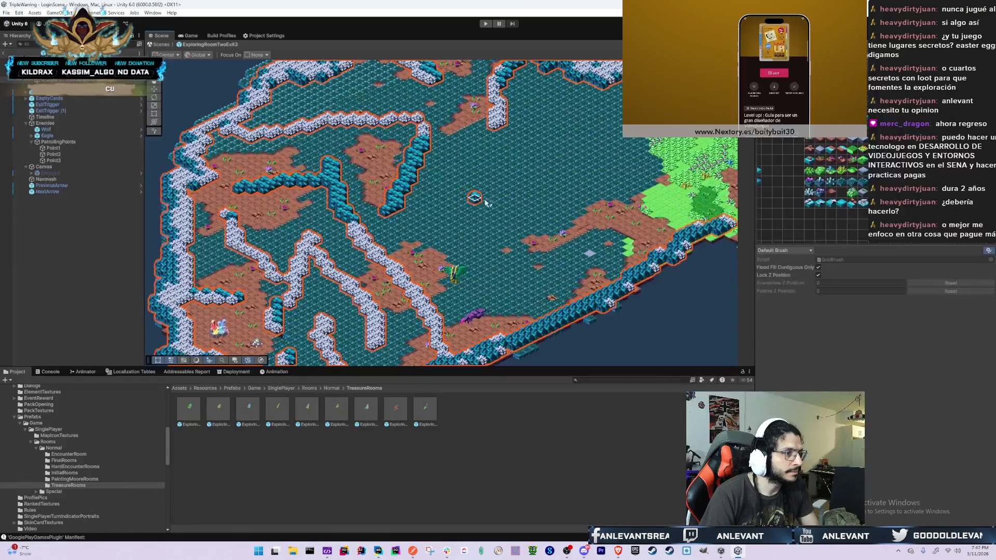
scroll(490, 239, "up", 3)
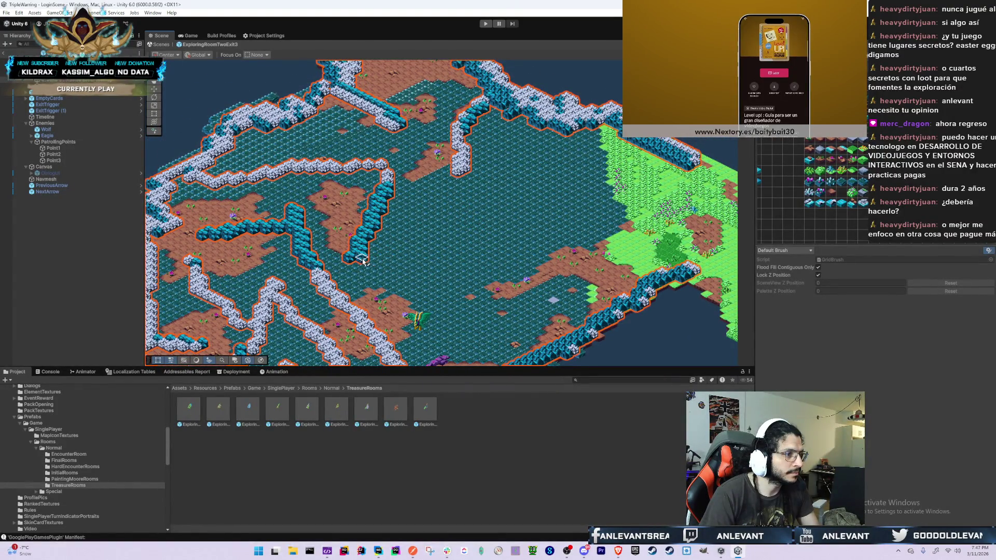
left_click_drag(362, 258, 446, 214)
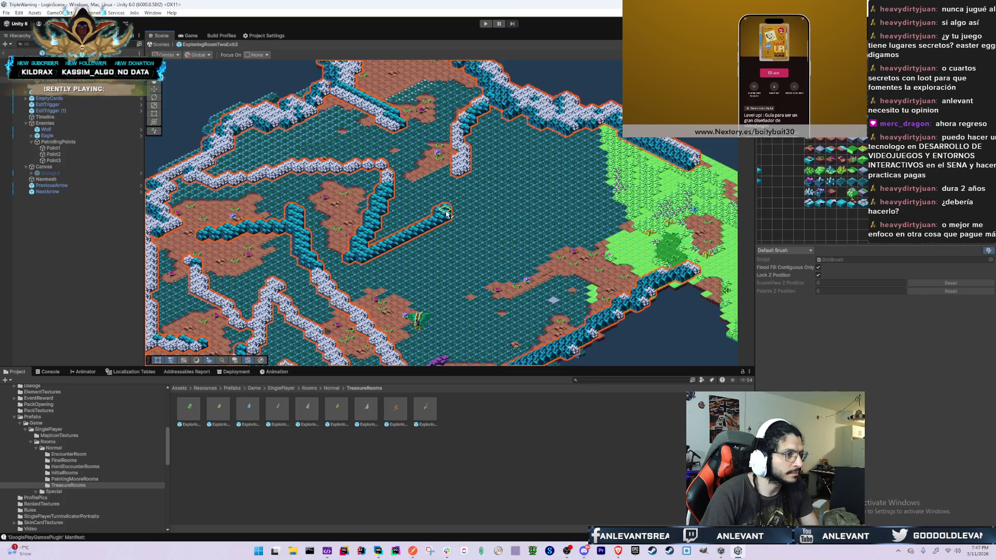
key("ctrl+z")
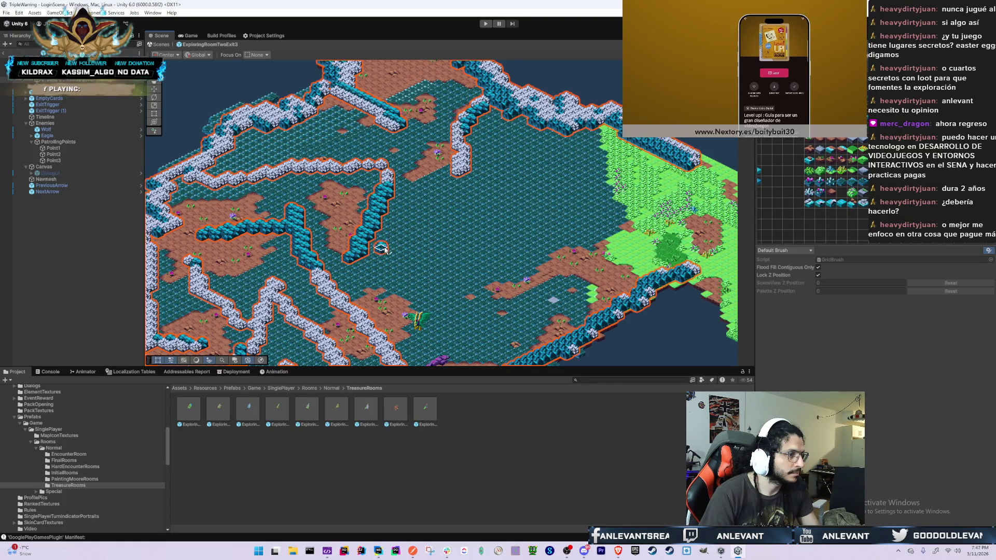
mouse_move(419, 235)
left_mouse_down()
mouse_move(455, 203)
mouse_move(457, 179)
mouse_move(409, 223)
left_mouse_up()
Step: Paint a wall column along the edge of the grass area
scroll(428, 218, "down", 3)
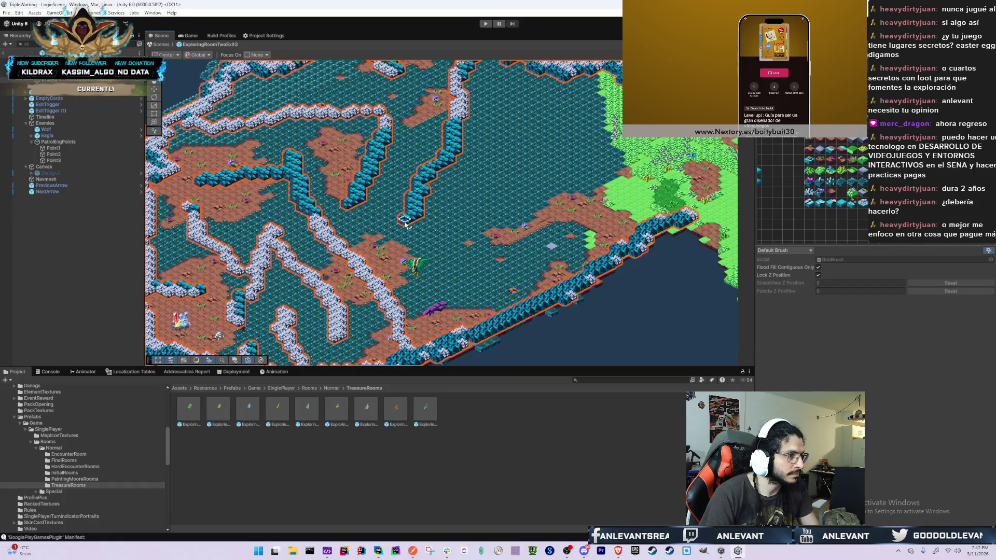
scroll(487, 248, "up", 1)
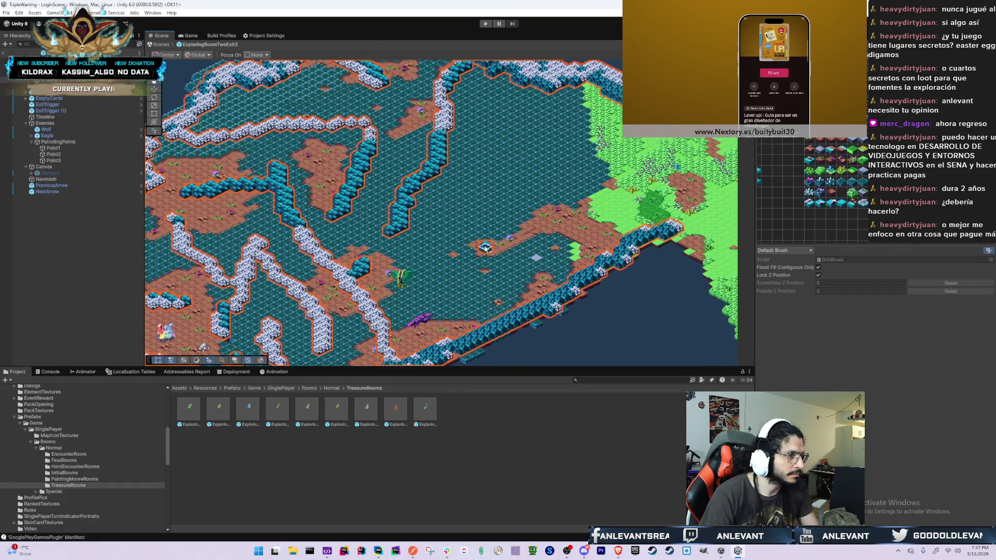
scroll(519, 228, "up", 3)
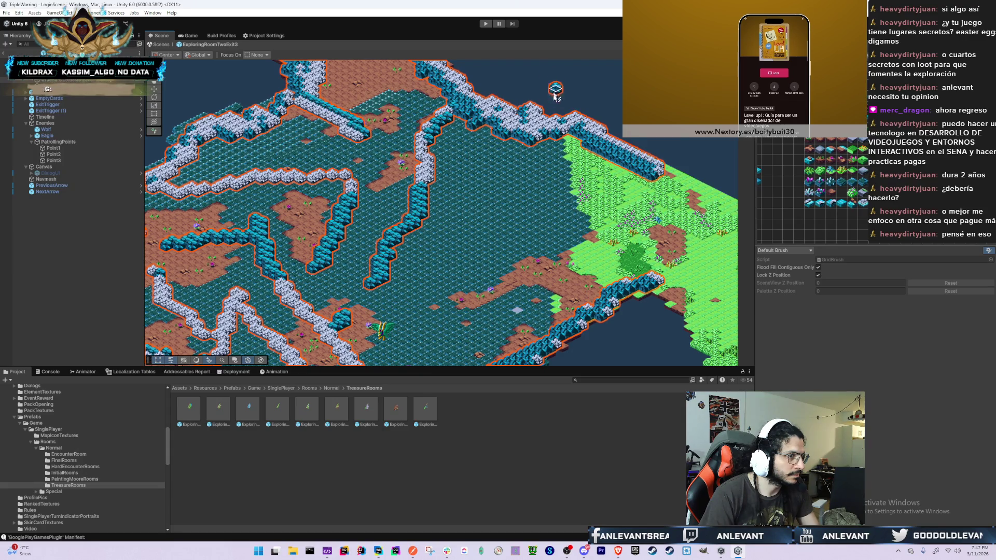
left_click_drag(554, 136, 611, 273)
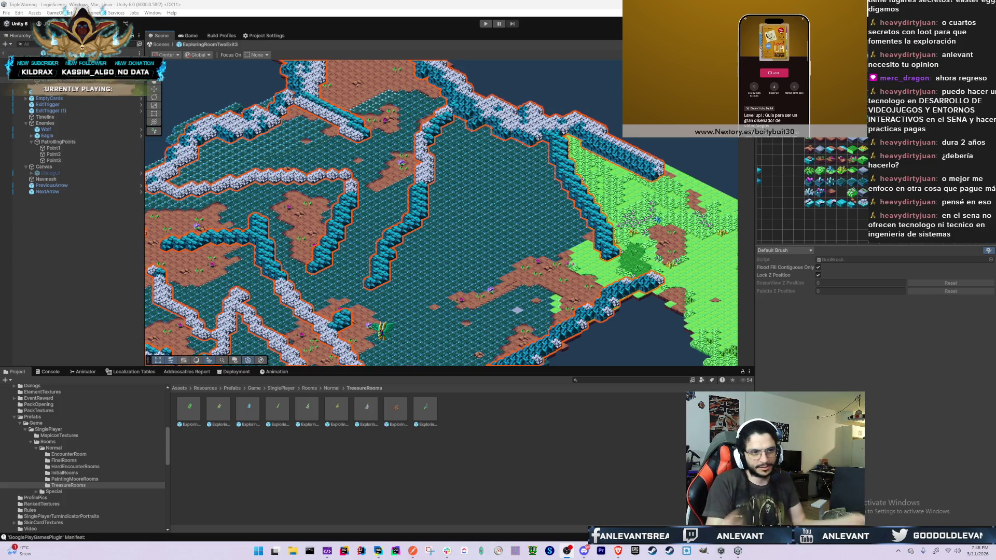
Step: Pick a different palette tile and make the floor tilemap the painting target
left_click(864, 182)
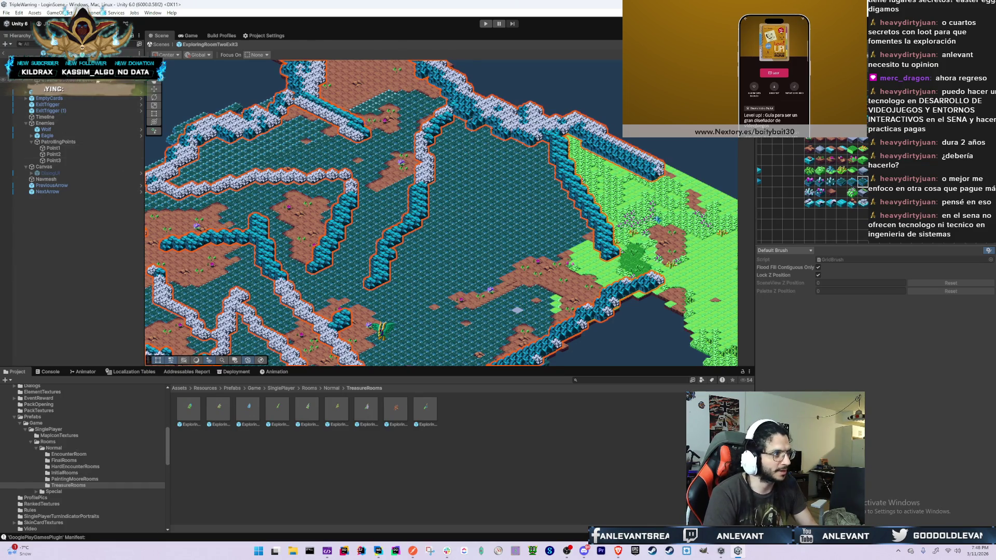
left_click(517, 310)
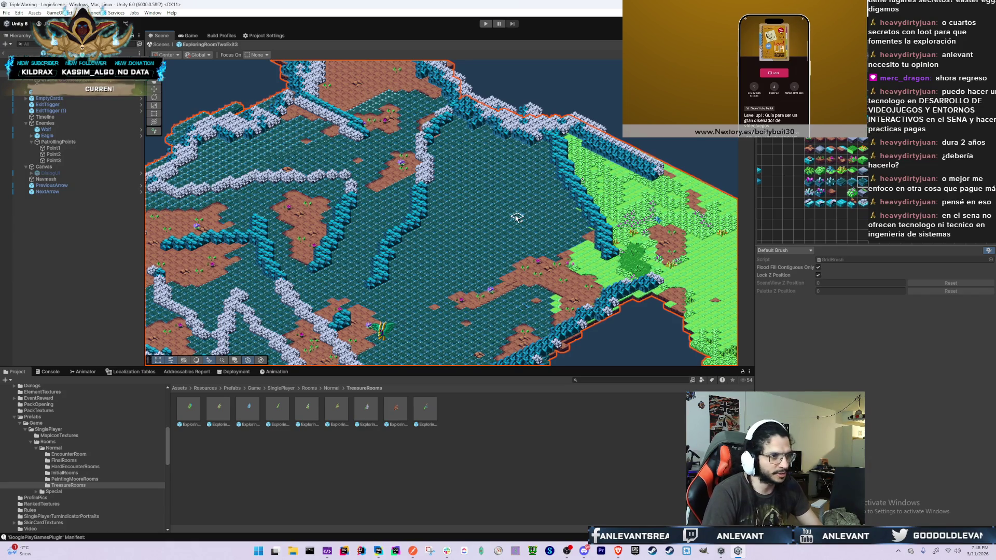
left_click_drag(472, 249, 477, 185)
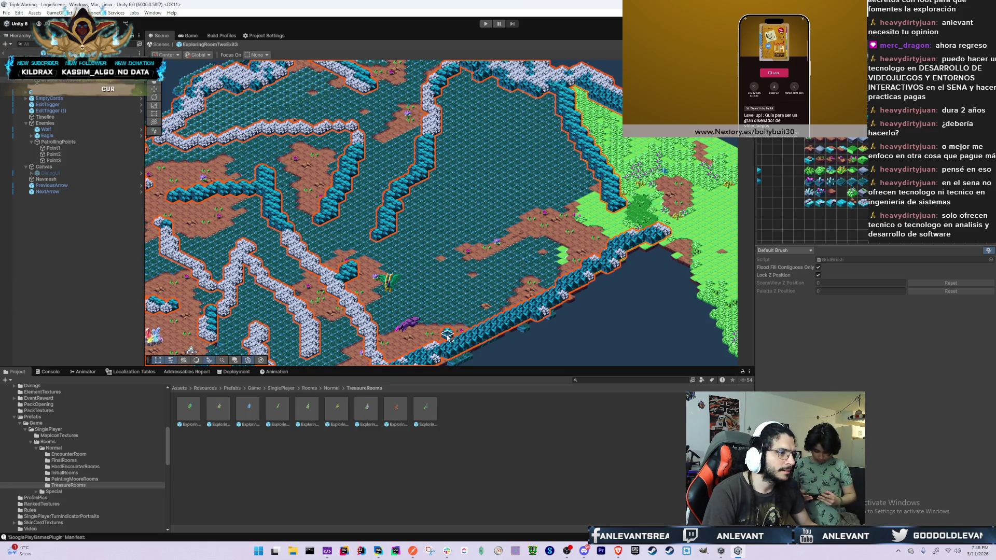
Step: Paint a diagonal wall row alongside the lower border, leaving a narrow channel by the grass
left_click_drag(444, 318, 603, 242)
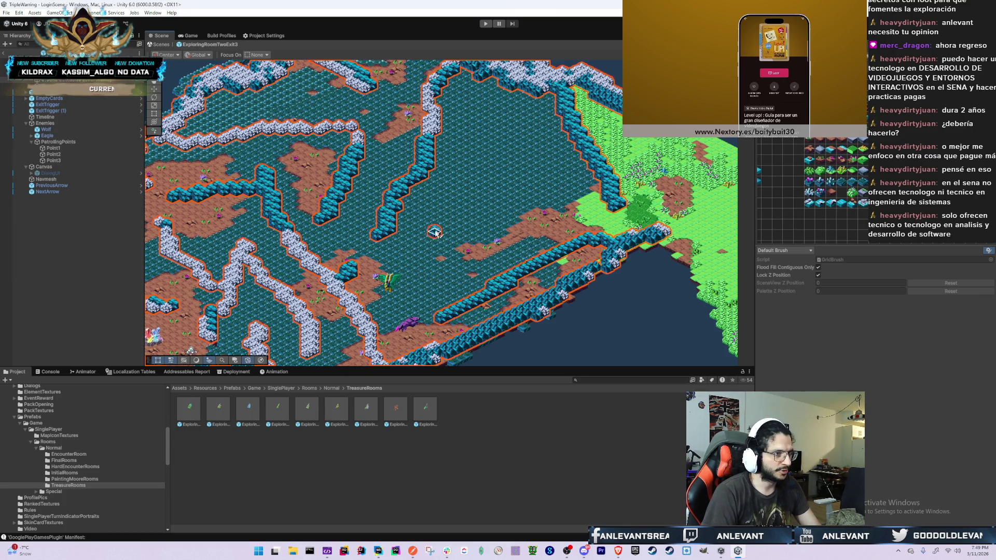
Step: Paint a short wall run rising up-left from the lower border beside the grass
key("Up")
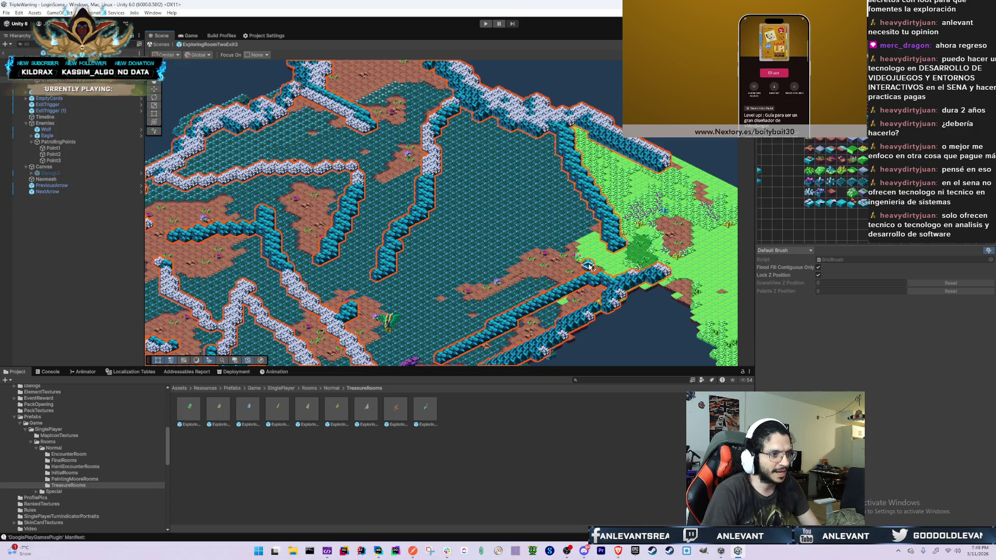
left_click_drag(588, 272, 563, 227)
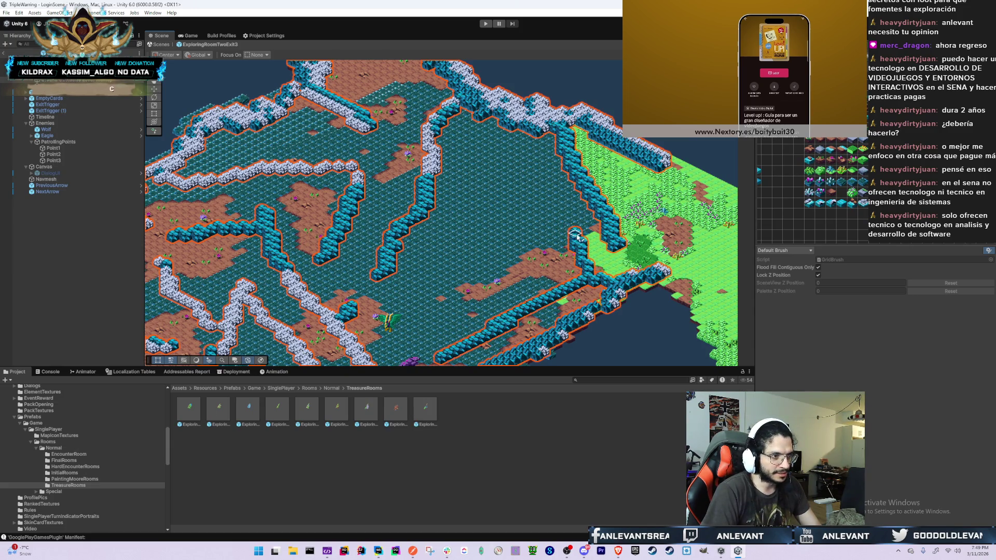
Step: Extend the new wall up-left, grow the wall column upward and right, and erase the diagonal wall's tip
left_click_drag(560, 234, 526, 153)
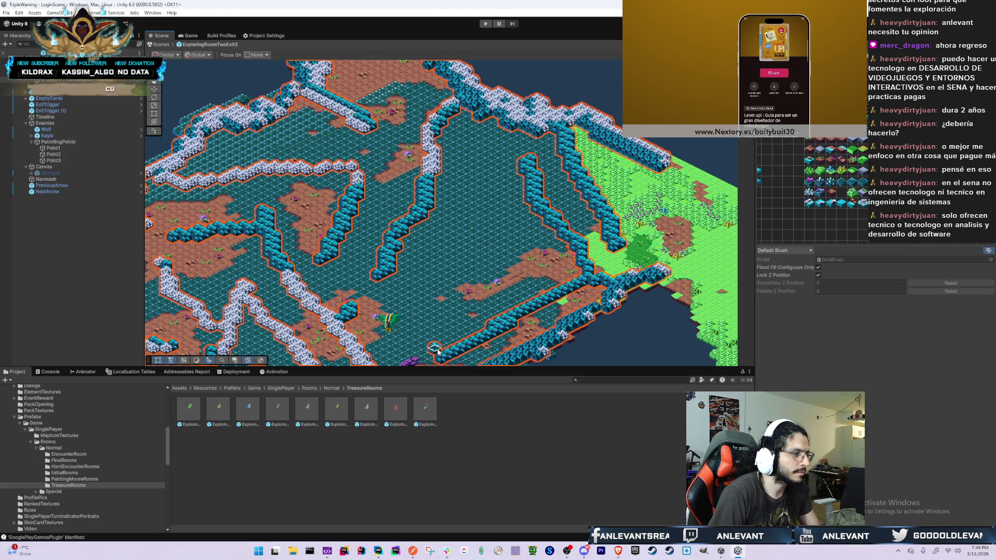
left_click(418, 310)
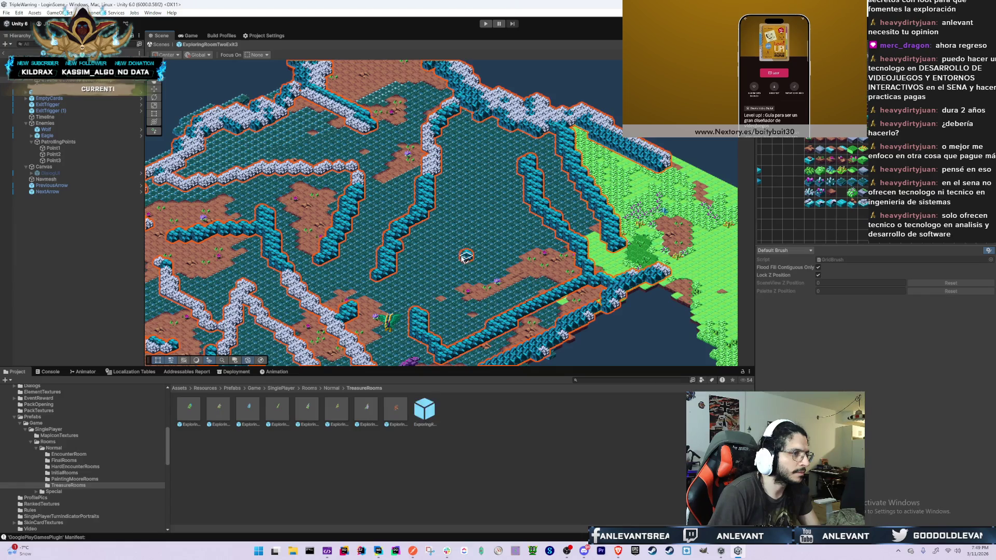
mouse_move(419, 310)
left_mouse_down()
mouse_move(415, 222)
mouse_move(465, 266)
left_mouse_up()
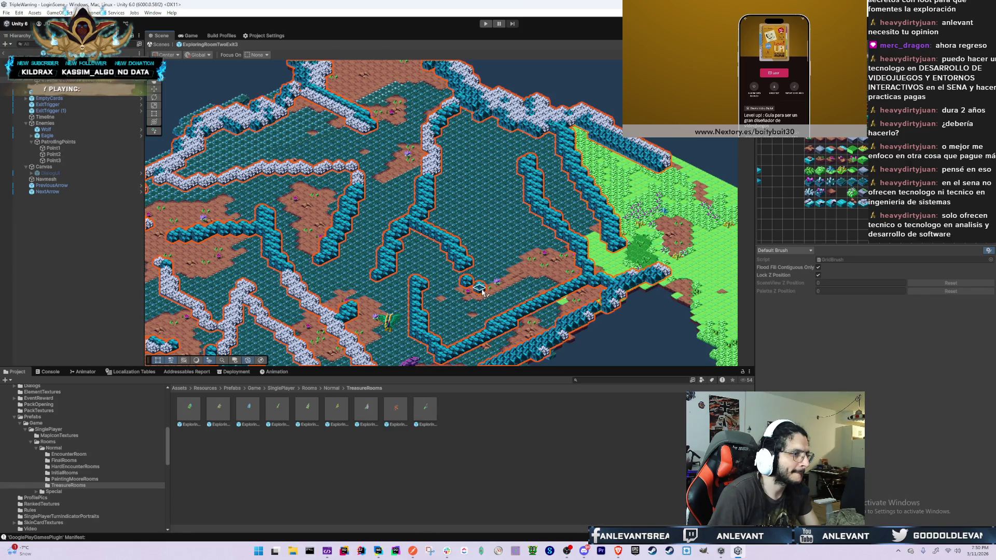
left_click(462, 262, "shift")
Step: Paint a new diagonal wall branch and lengthen it up-left by several tiles
left_click_drag(476, 291, 525, 252)
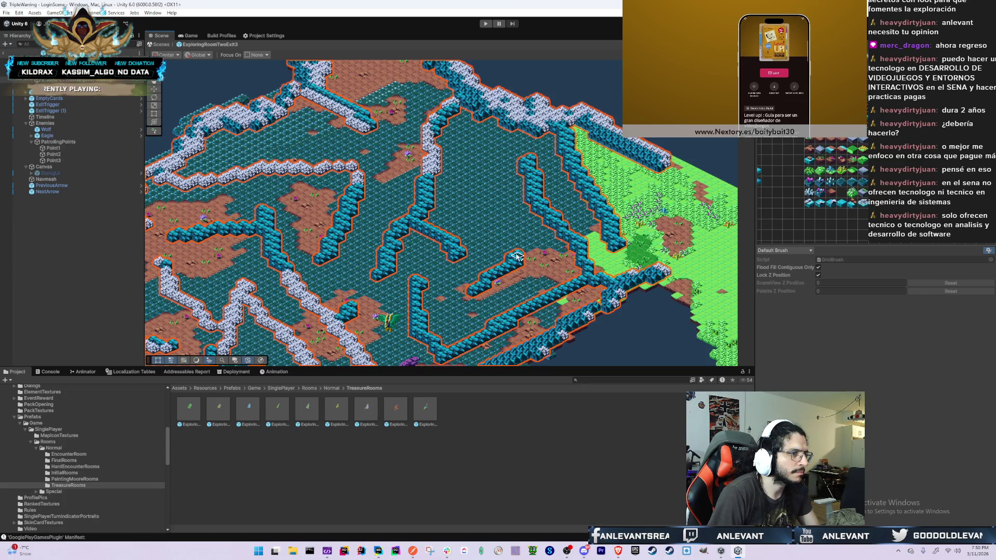
mouse_move(514, 253)
left_mouse_down()
mouse_move(490, 207)
mouse_move(469, 201)
left_mouse_up()
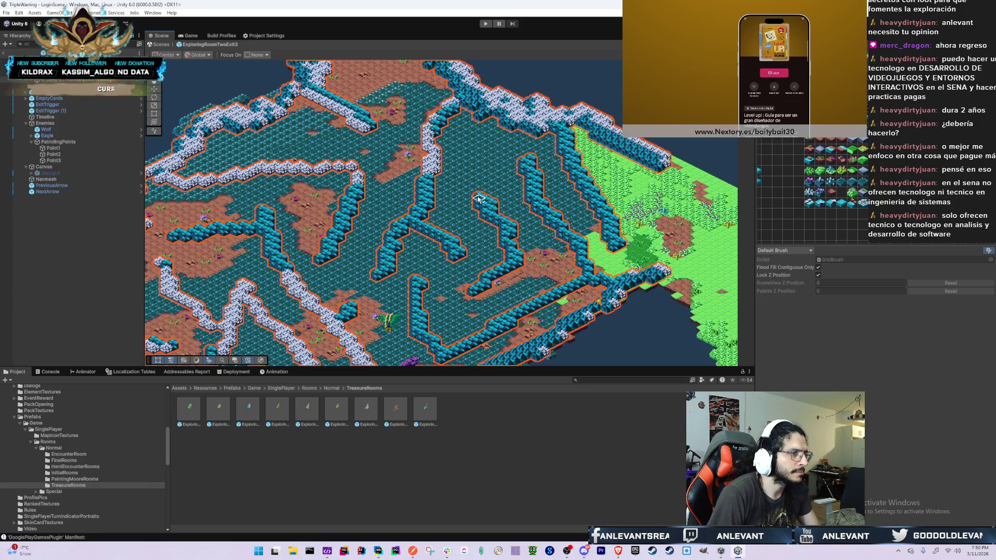
mouse_move(477, 198)
left_mouse_down()
mouse_move(458, 185)
mouse_move(469, 196)
left_mouse_up()
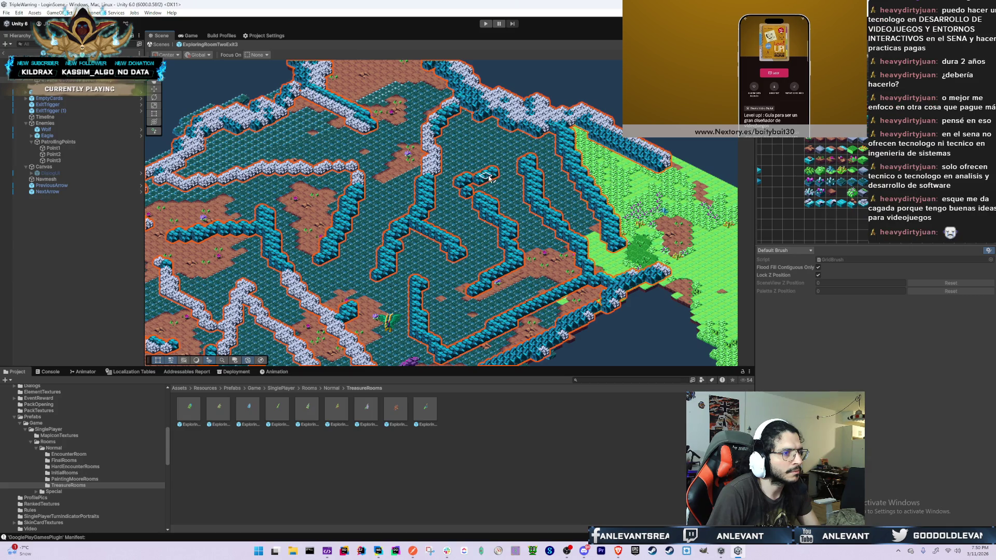
right_click(484, 183)
left_click(480, 181)
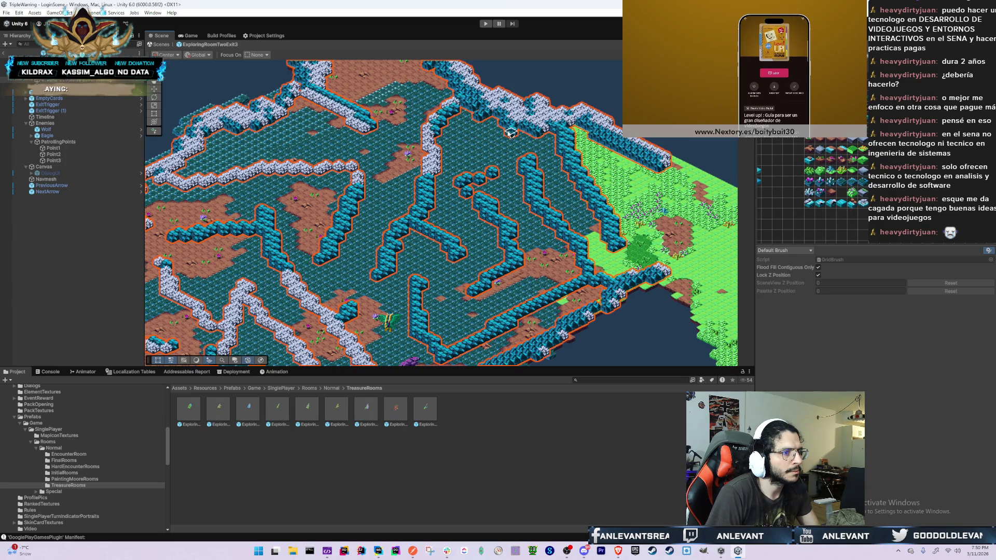
scroll(224, 123, "down", 3)
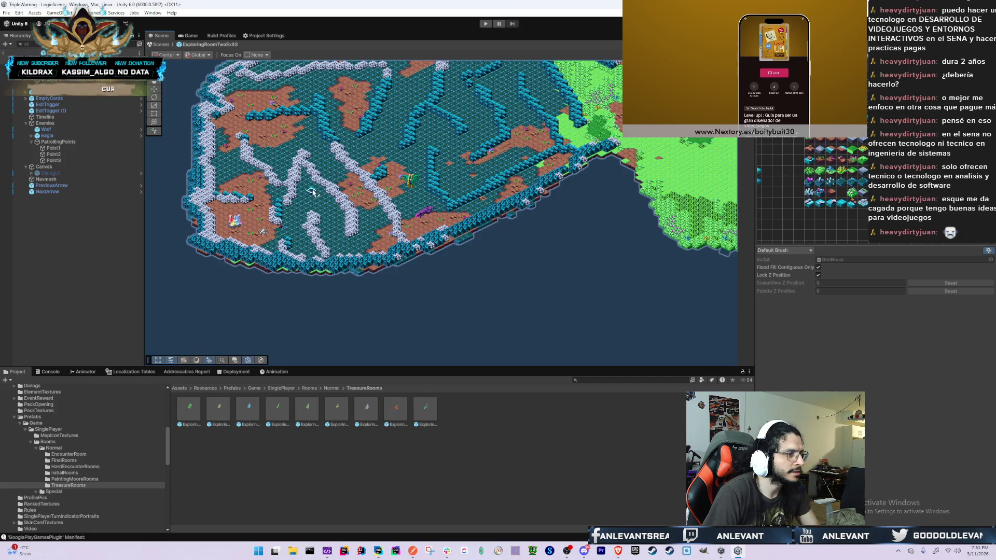
scroll(353, 179, "up", 2)
scroll(306, 182, "up", 1)
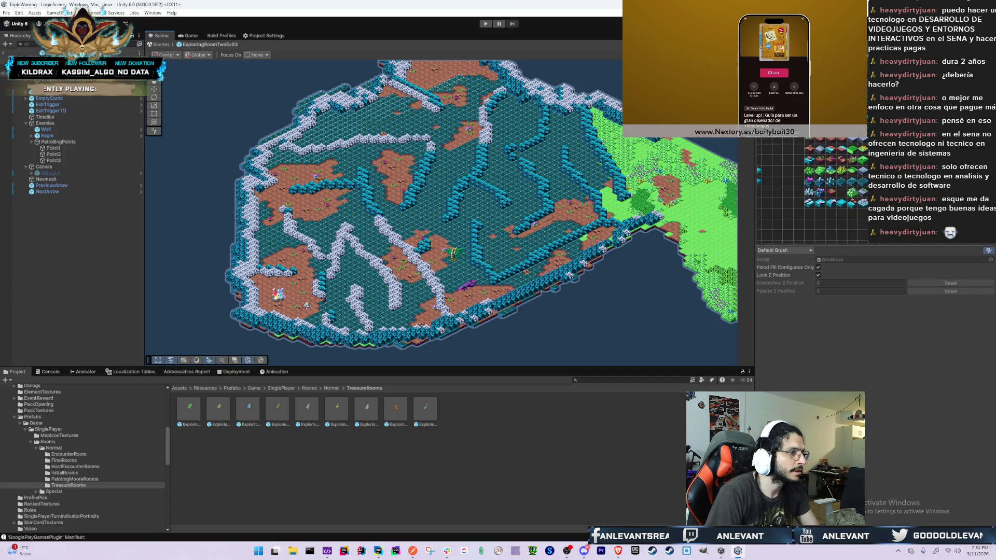
left_click(306, 305)
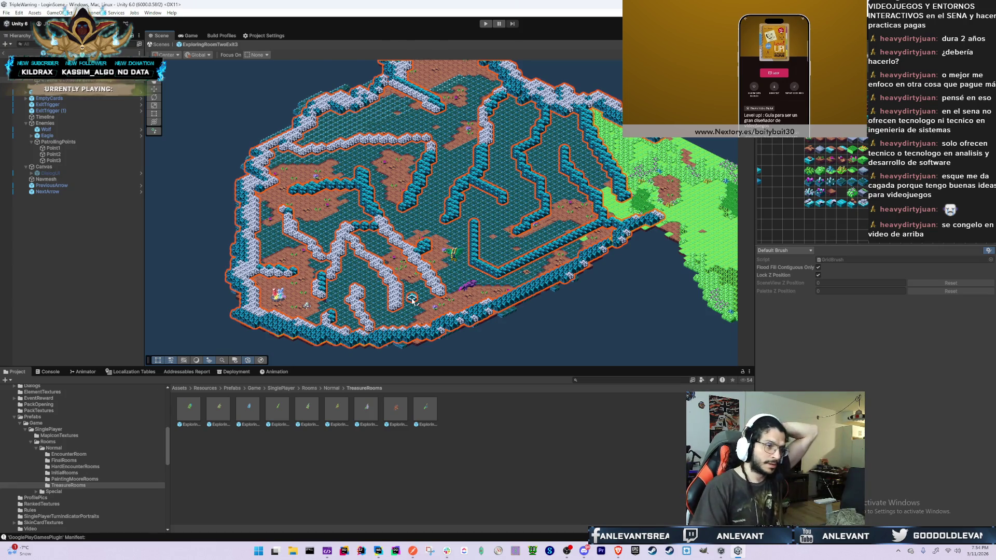
key("Up")
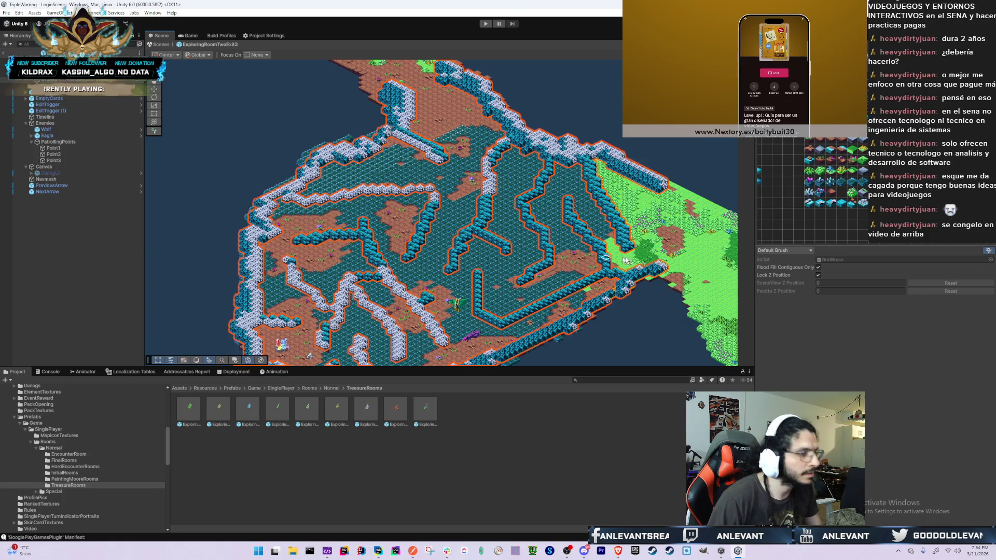
scroll(584, 224, "down", 5)
scroll(520, 151, "up", 5)
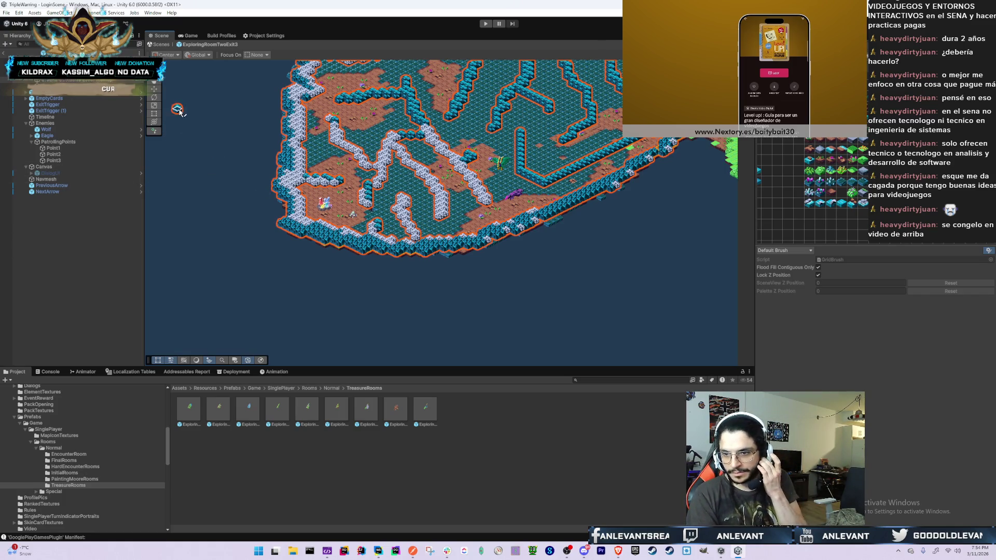
key("alt+Tab")
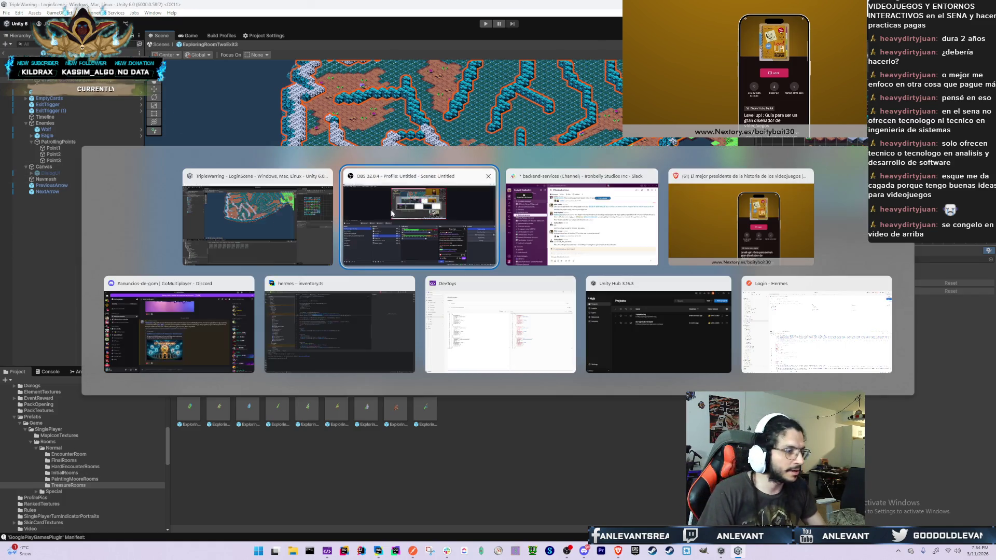
left_click(771, 243)
key("alt+Tab")
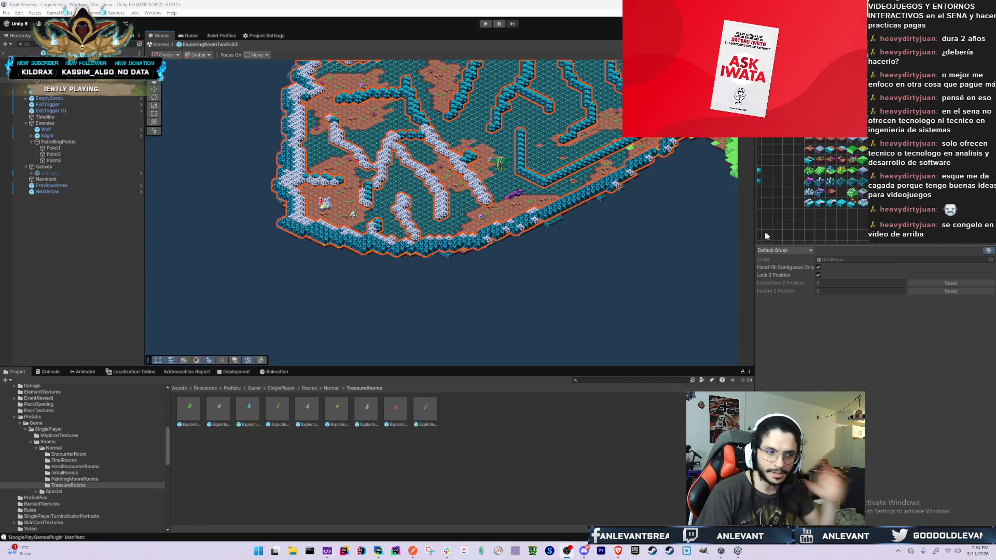
mouse_move(616, 210)
left_mouse_down()
mouse_move(615, 245)
mouse_move(583, 311)
left_mouse_up()
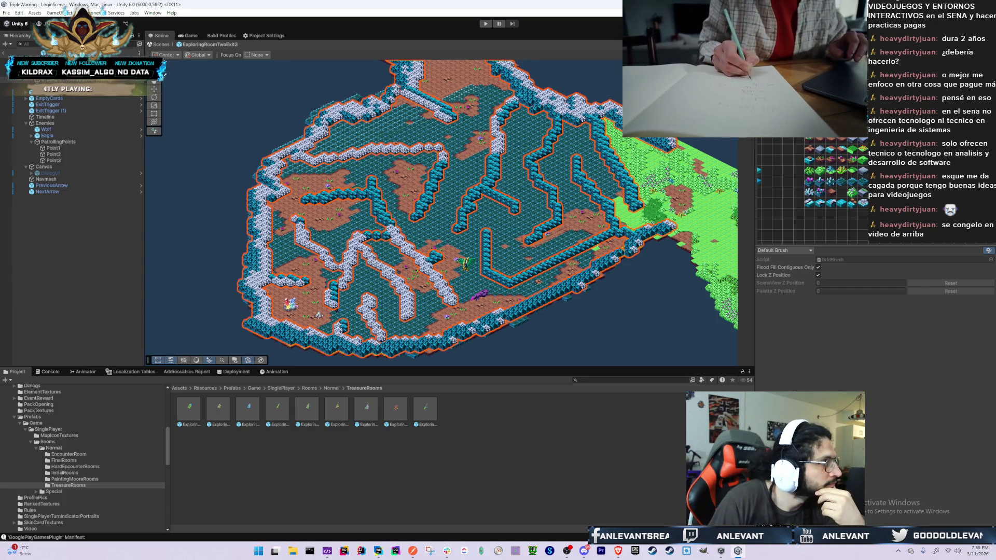
Step: Move the Eagle left on the map and the Wolf up and to the right
left_click(465, 262)
mouse_move(465, 262)
left_mouse_down()
mouse_move(298, 265)
mouse_move(331, 271)
left_mouse_up()
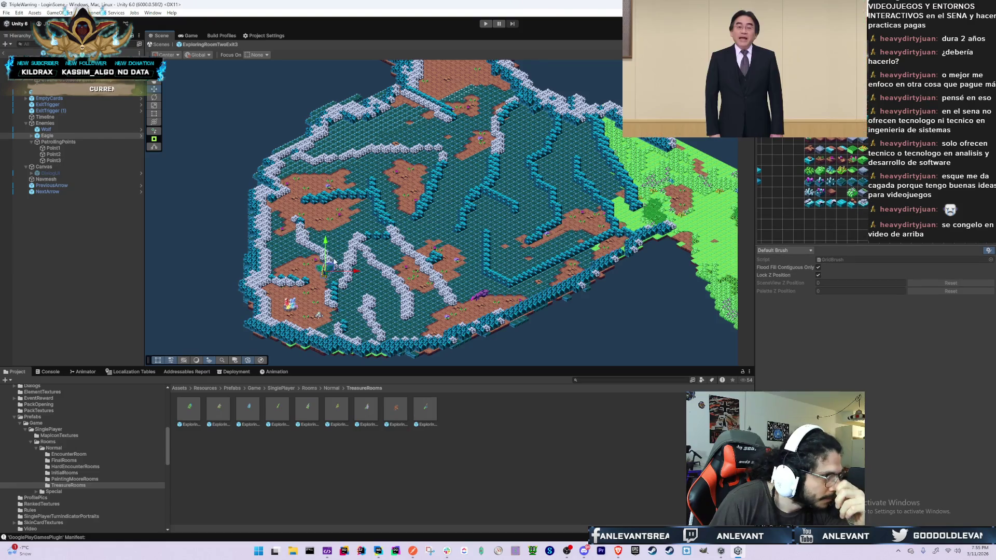
left_click_drag(332, 271, 309, 260)
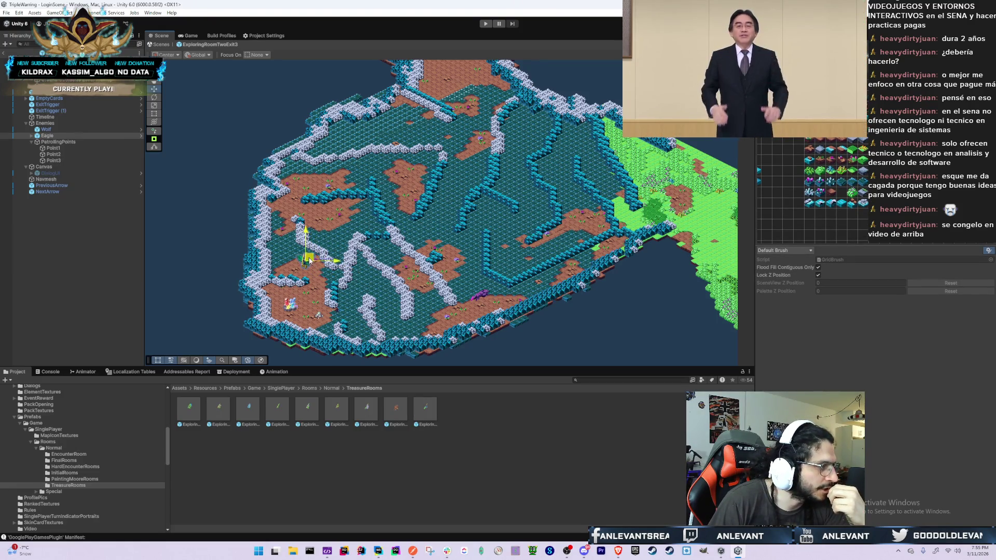
left_click(482, 290)
mouse_move(482, 295)
left_mouse_down()
mouse_move(604, 169)
mouse_move(582, 156)
mouse_move(582, 222)
left_mouse_up()
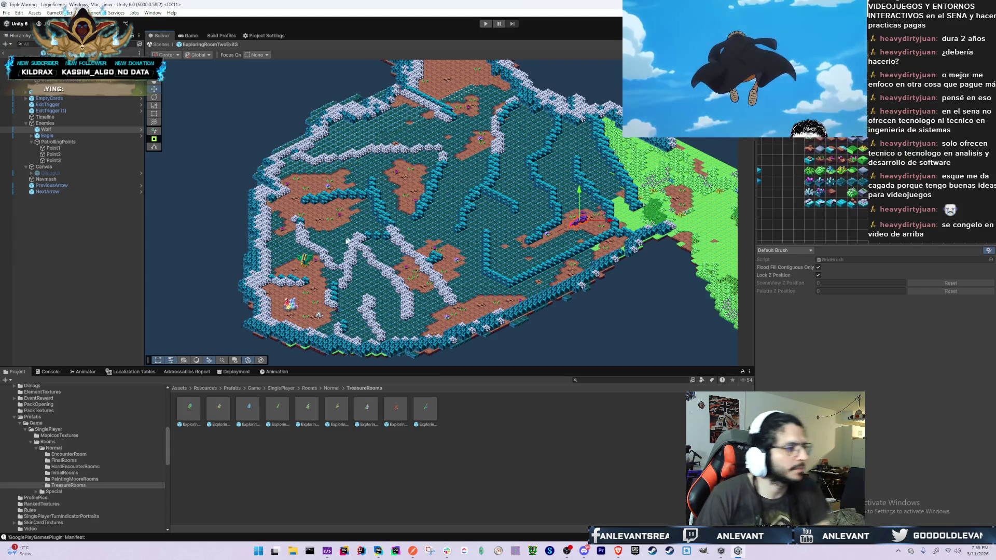
Step: Duplicate the Eagle and Wolf, placing the Eagle copy lower right and the Wolf copy upper left
left_click(305, 266)
key("ctrl+d")
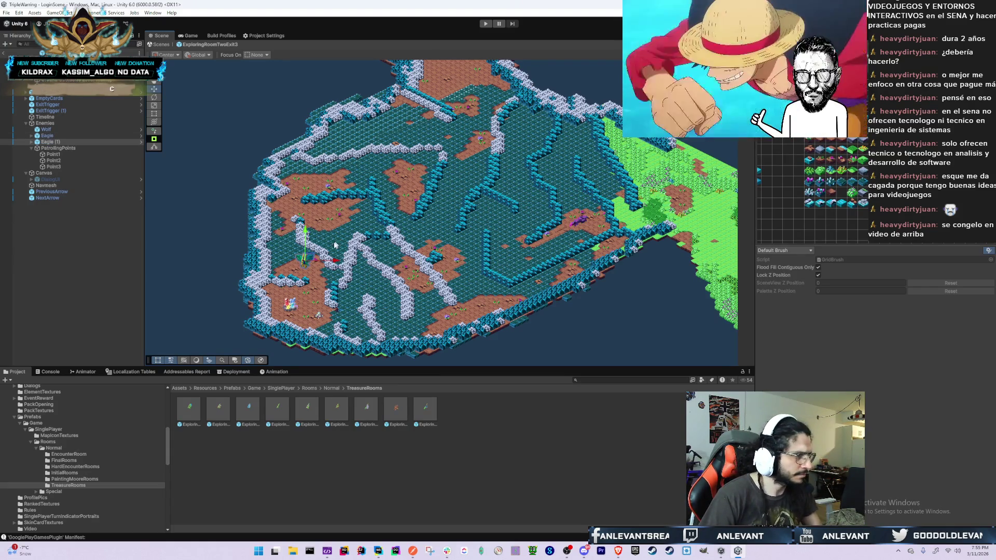
mouse_move(307, 258)
left_mouse_down()
mouse_move(355, 244)
mouse_move(483, 303)
left_mouse_up()
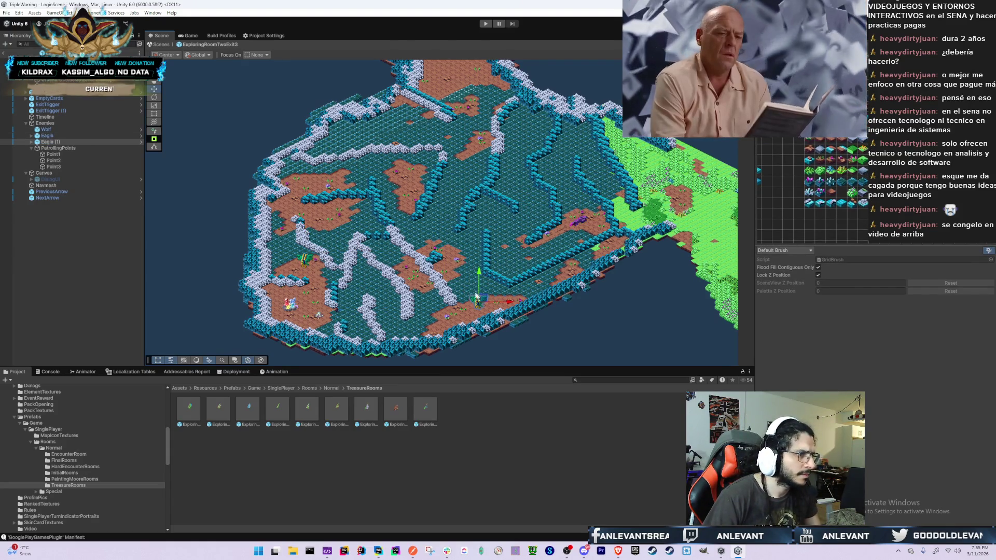
left_click(577, 221)
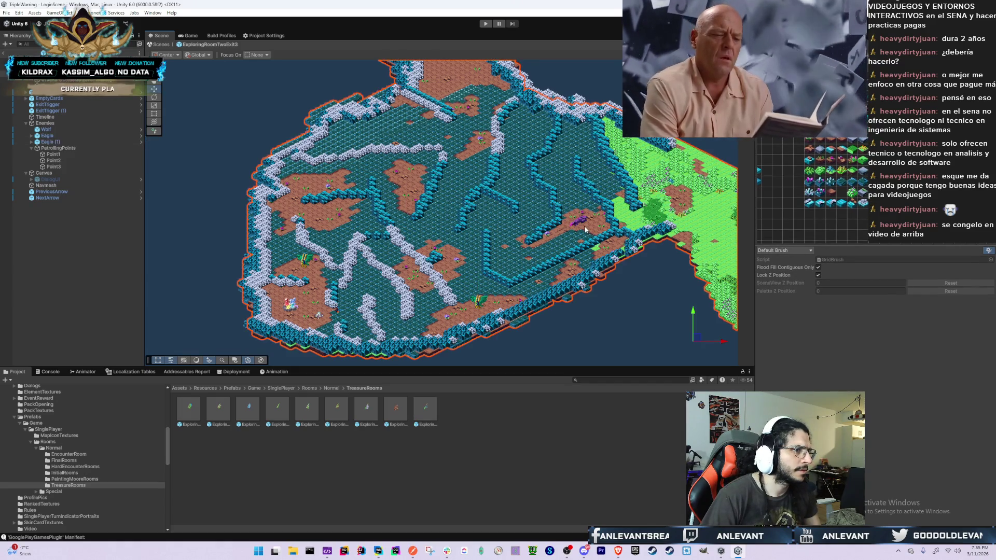
key("ctrl+d")
left_click_drag(580, 224, 413, 173)
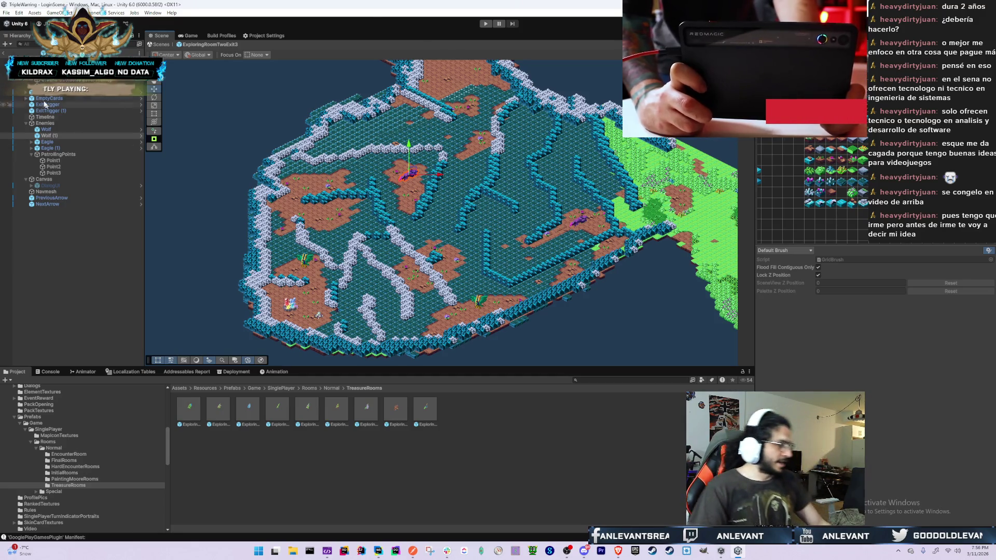
Step: Move the Point1 patrol point toward the middle of the map
left_click(639, 351)
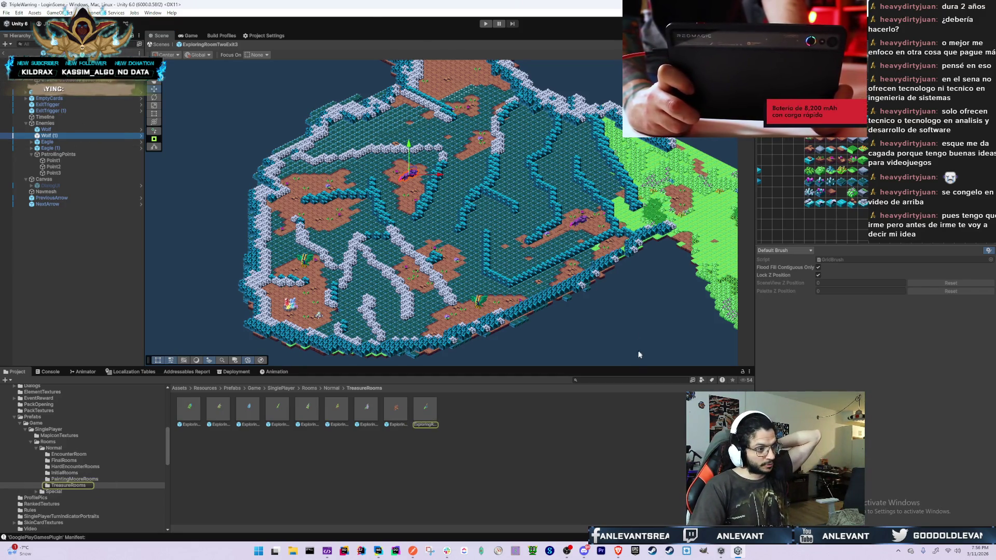
left_click_drag(565, 205, 551, 220)
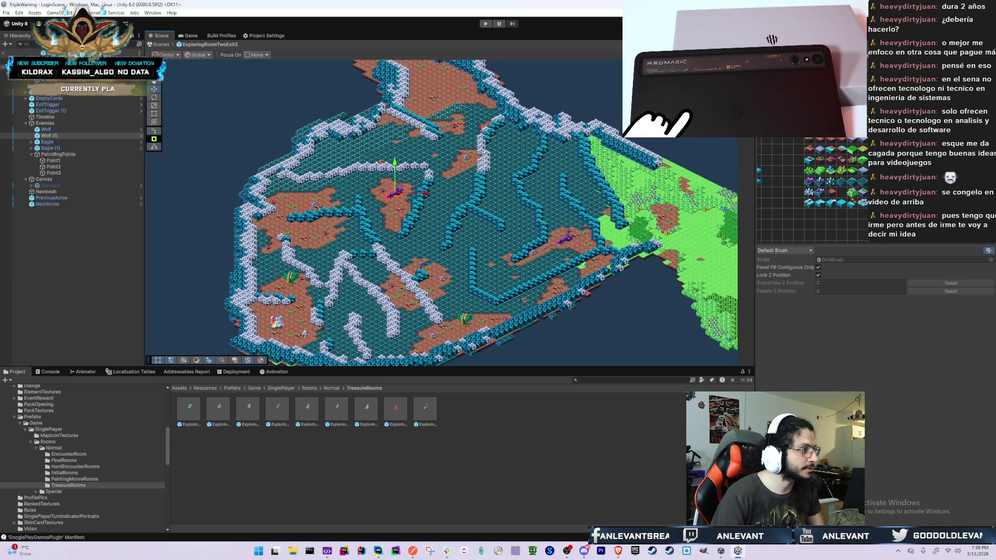
left_click(83, 161)
left_click_drag(393, 194, 287, 265)
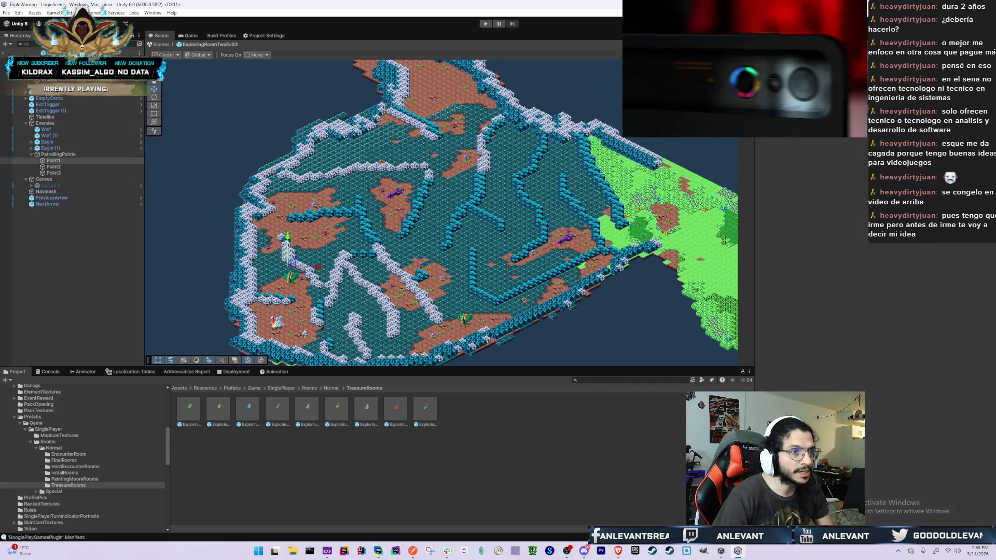
Step: Select Wolf, Wolf (1), Eagle and Eagle (1), then select PatrollingPoints and collapse Enemies
left_click(46, 130)
left_click(47, 142, "shift")
left_click(47, 148, "shift")
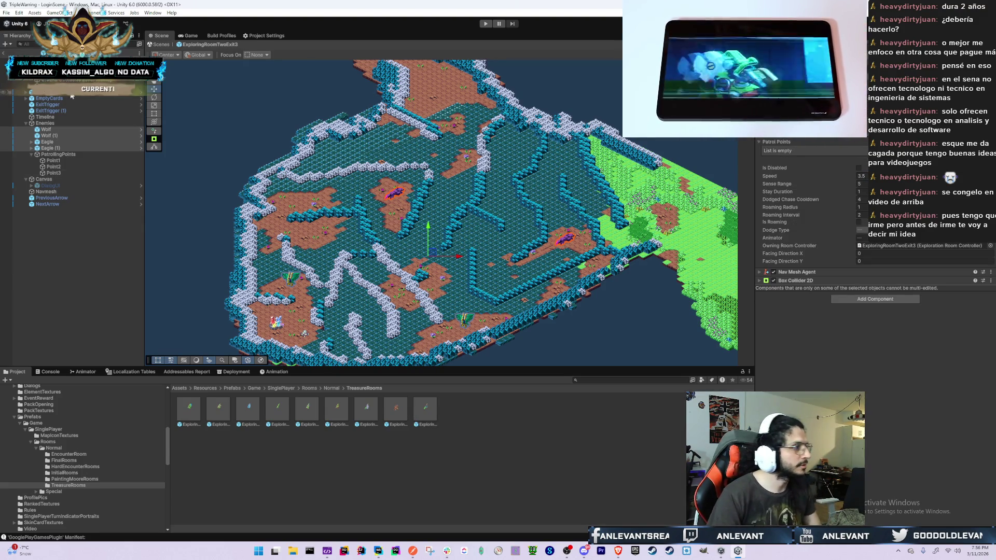
left_click(78, 154)
key("Left")
key("Left")
key("Left")
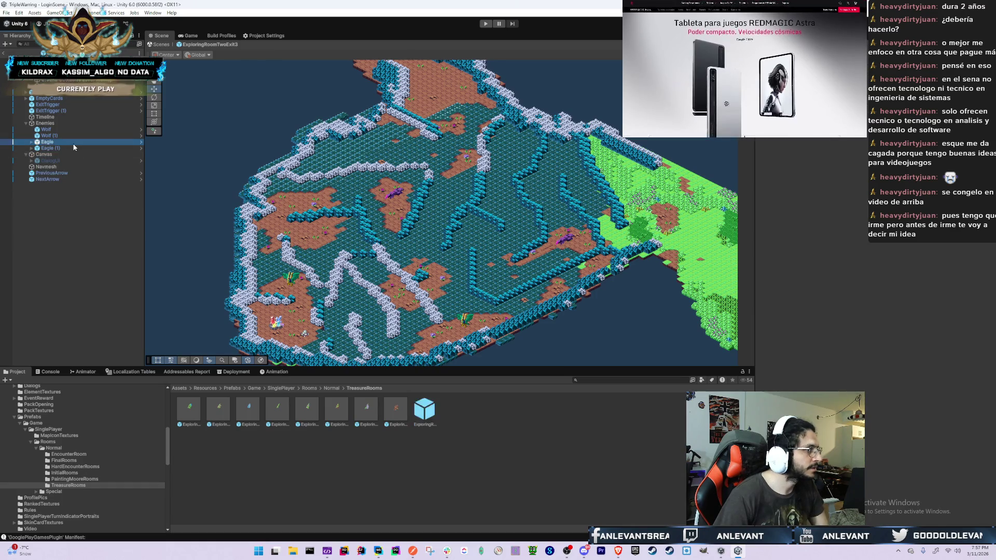
Step: Search the Project for 'testWarringTri' and select the TestWarringTriadRunScene scene asset
left_click_drag(474, 169, 472, 202)
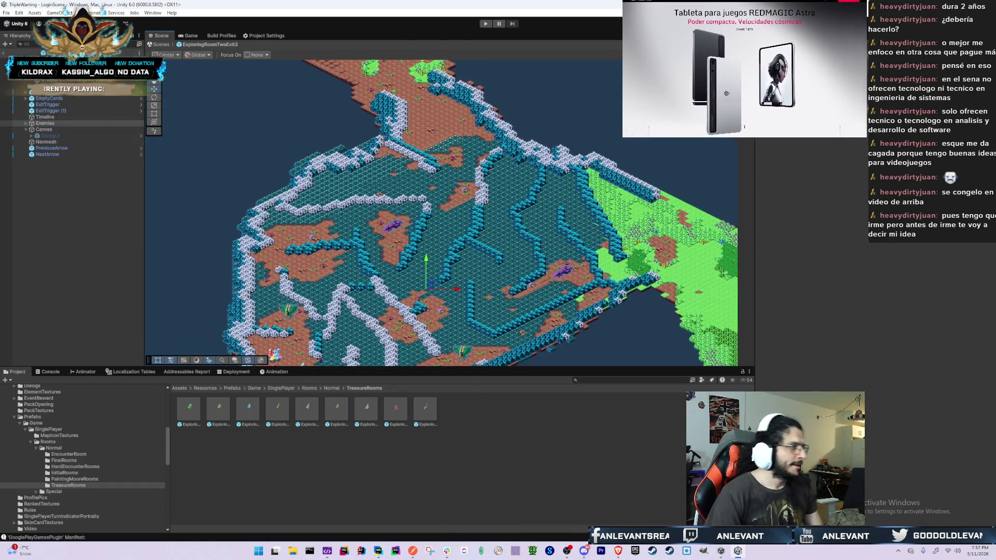
left_click(77, 123)
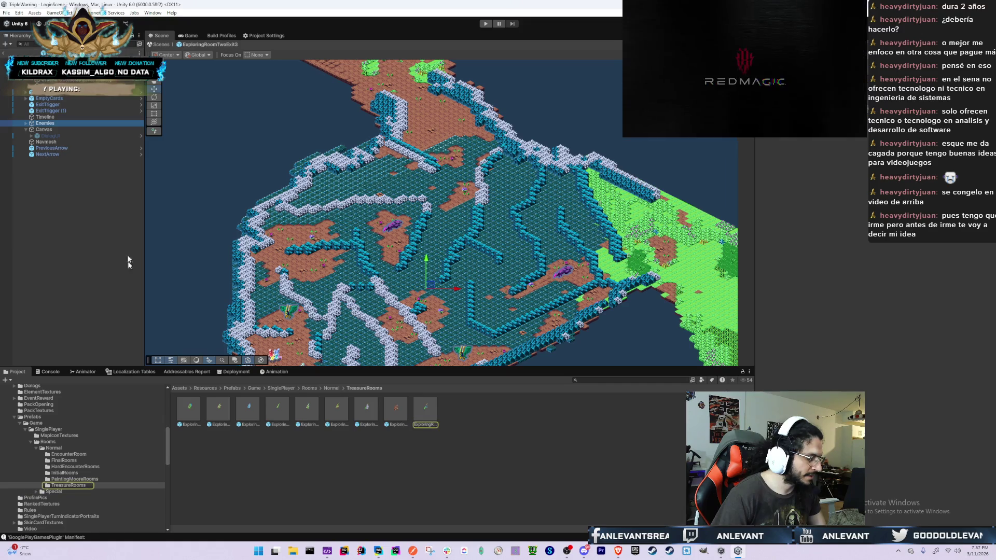
scroll(111, 474, "up", 10)
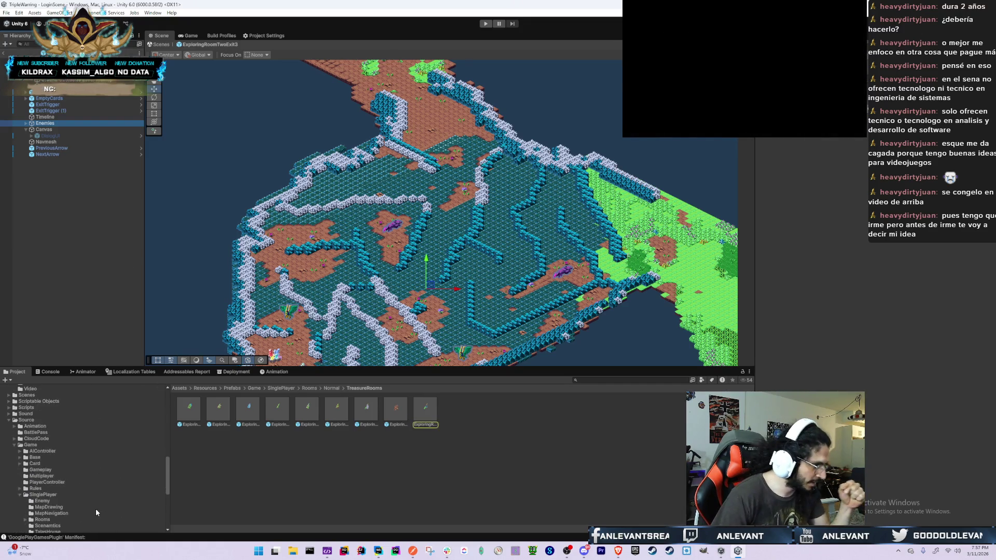
scroll(78, 501, "down", 5)
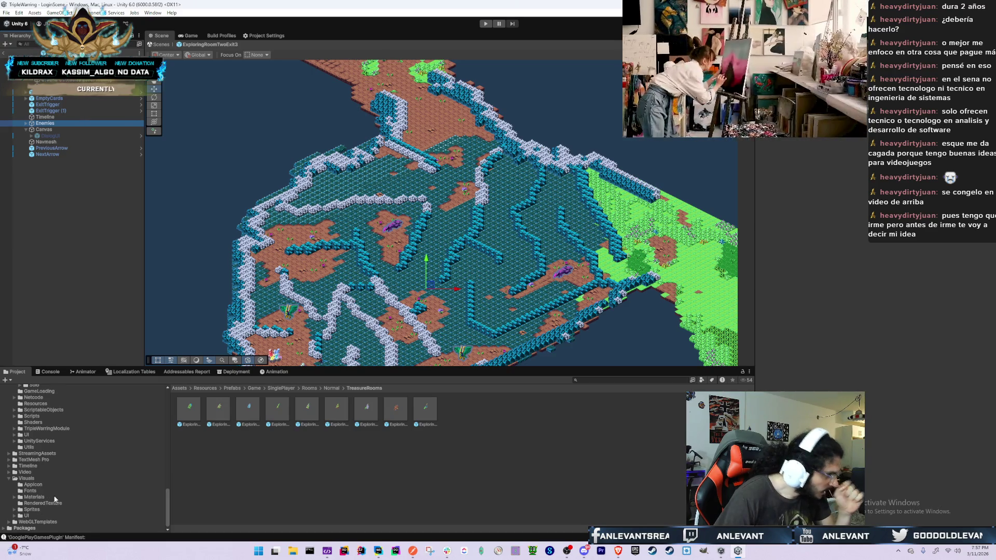
left_click(605, 379)
type("test")
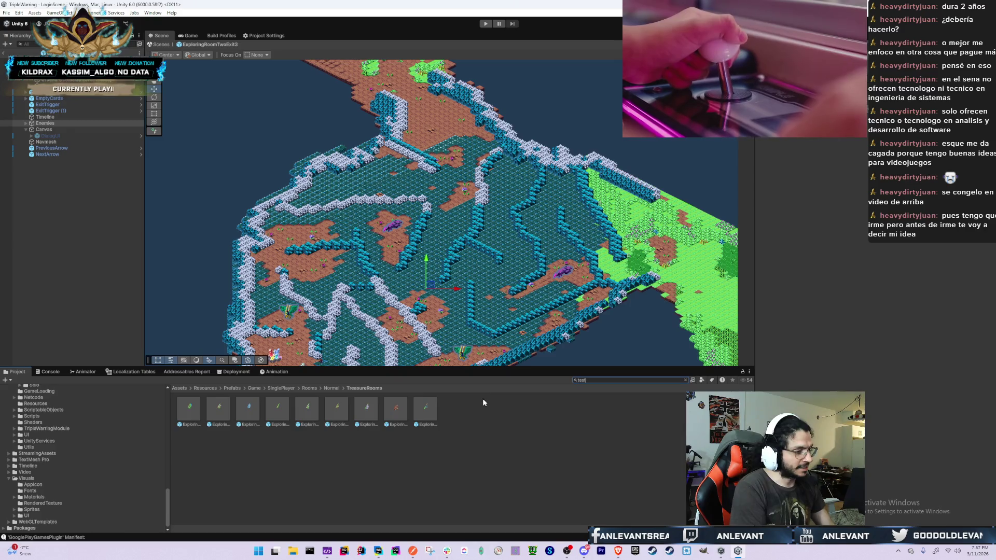
type("WarringTri")
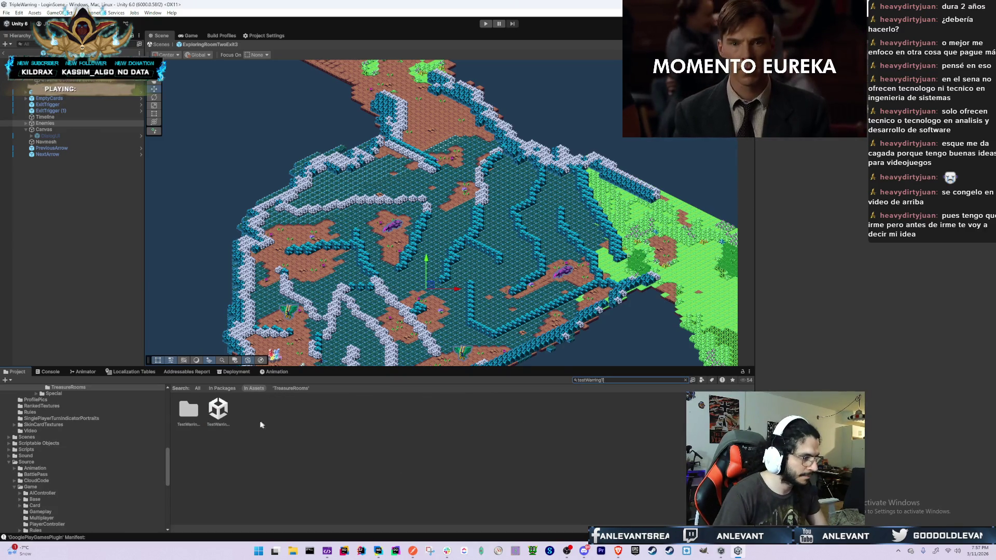
left_click(218, 410)
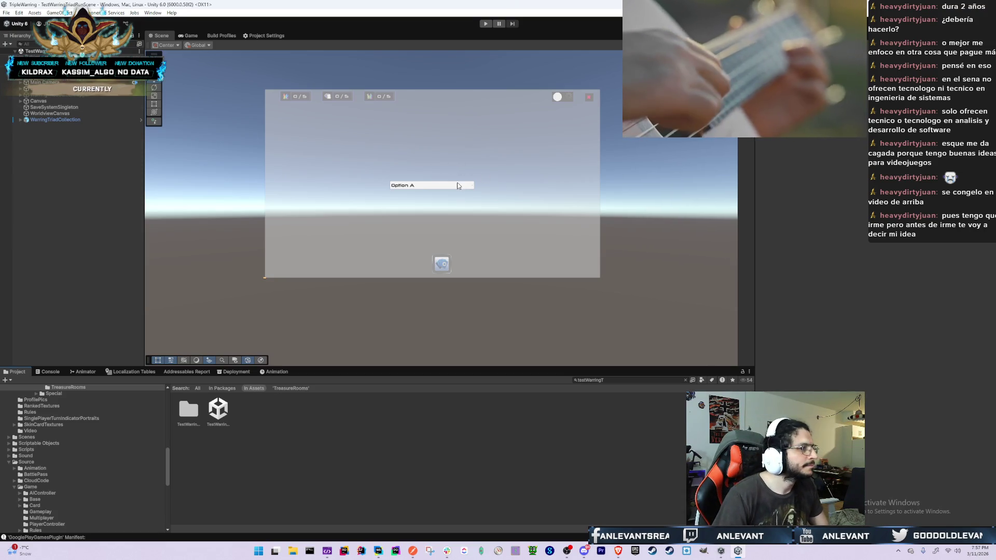
Step: Replace the Project search text with '3' to list matching assets
scroll(458, 186, "up", 2)
left_click(602, 380)
key("Escape")
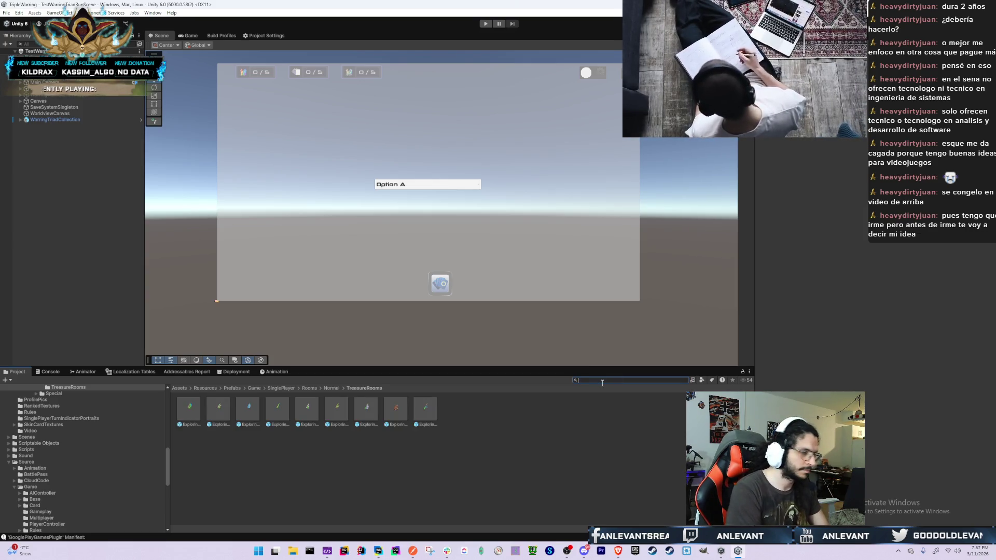
type("3")
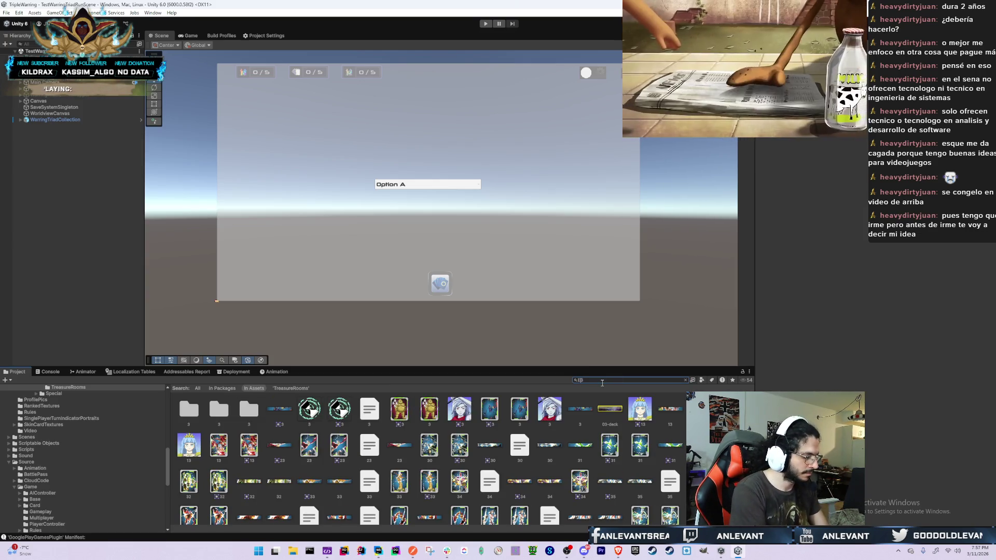
Step: Search for the EncounterRoomTwoExit3 prefab and drag it into the scene
key("Home")
type("Exit")
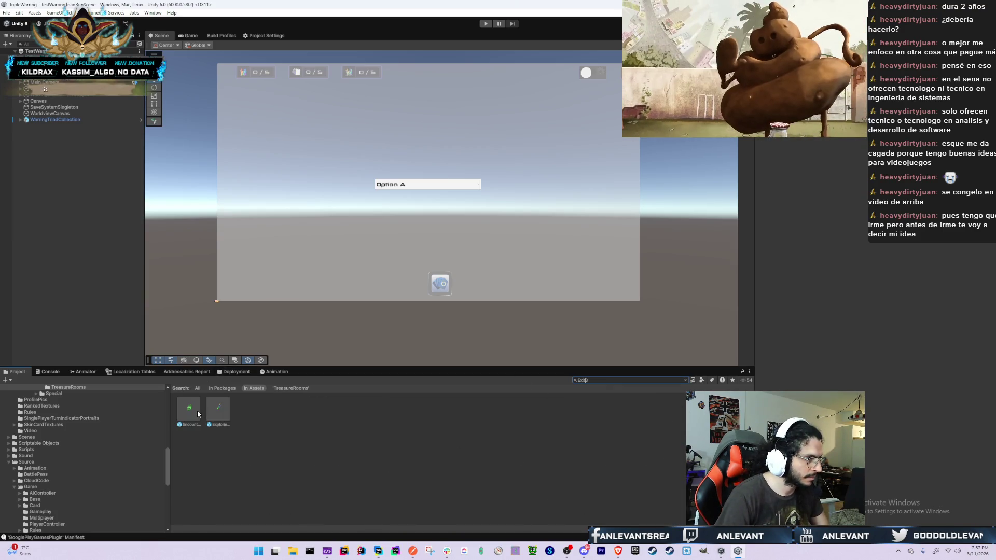
left_click(189, 410)
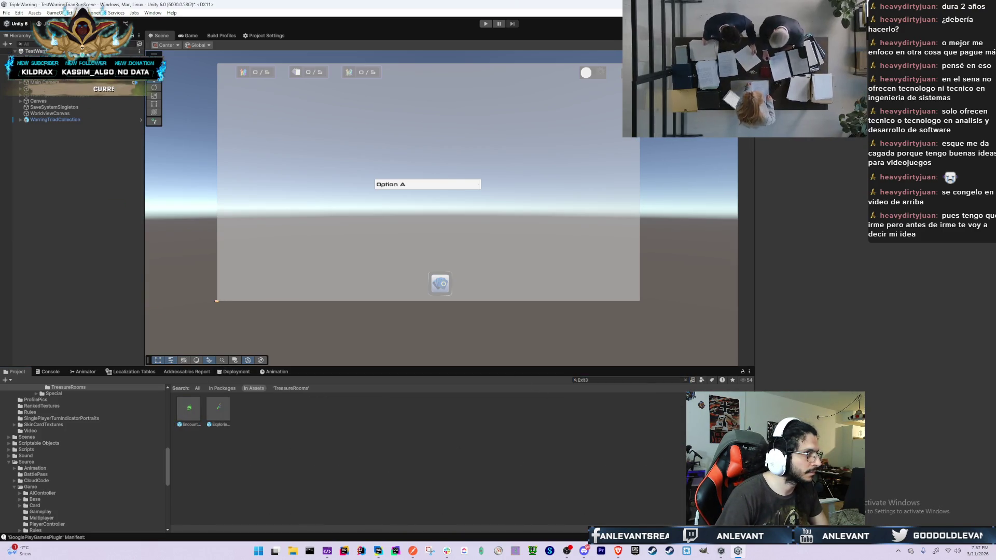
left_click_drag(189, 410, 182, 234)
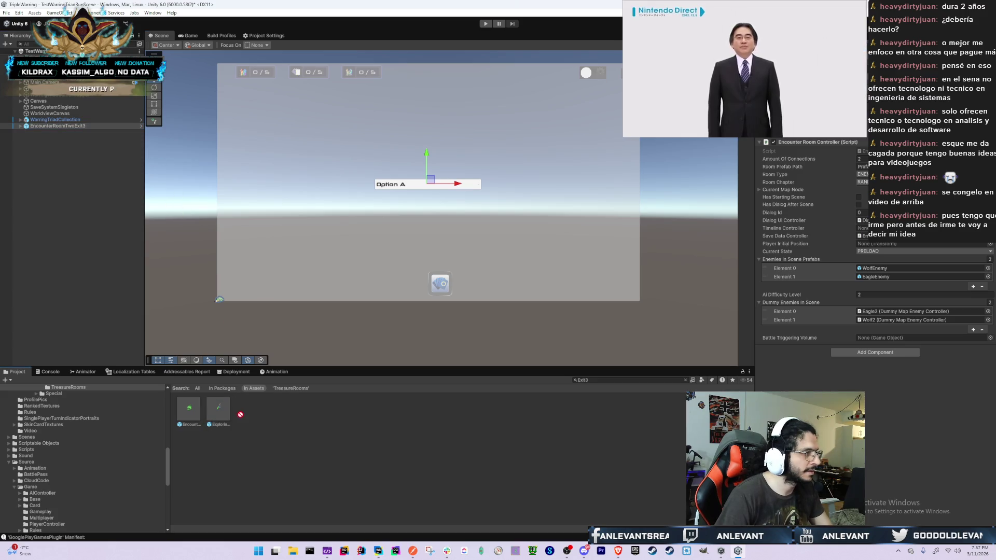
Step: Expand EncounterRoomTwoExit3's children and frame its Grid tilemap with the cyan navmesh
left_click(57, 126)
key("f")
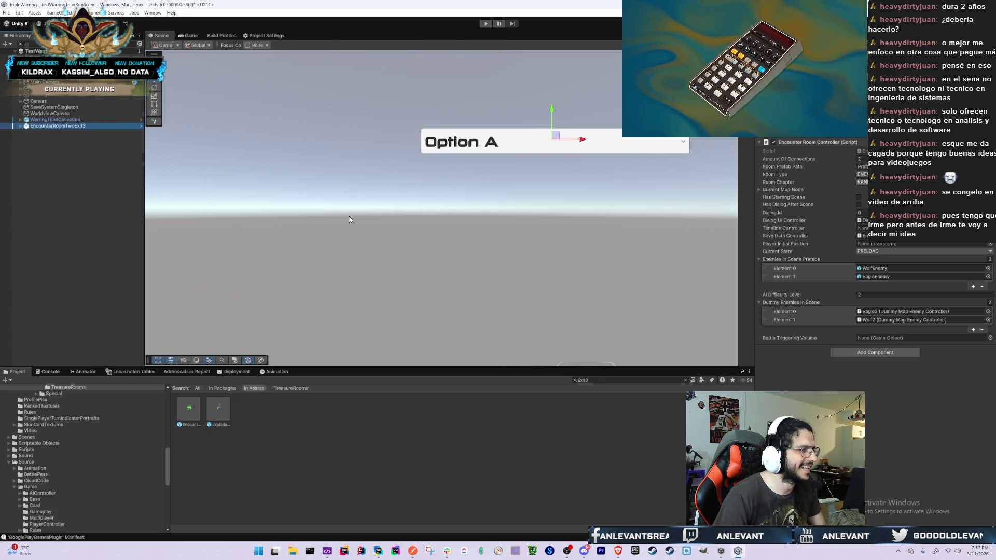
left_click(20, 126)
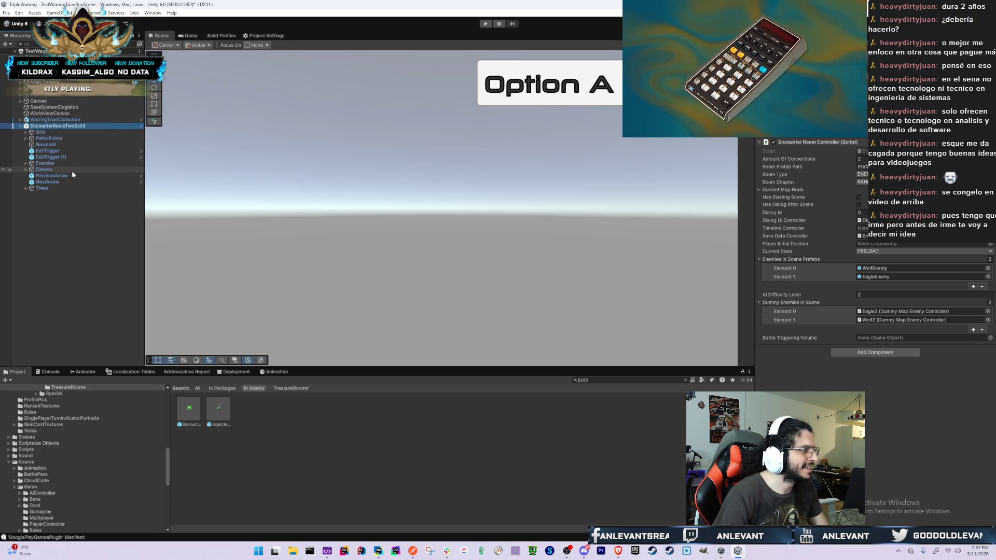
left_click(40, 132)
key("f")
scroll(415, 228, "up", 5)
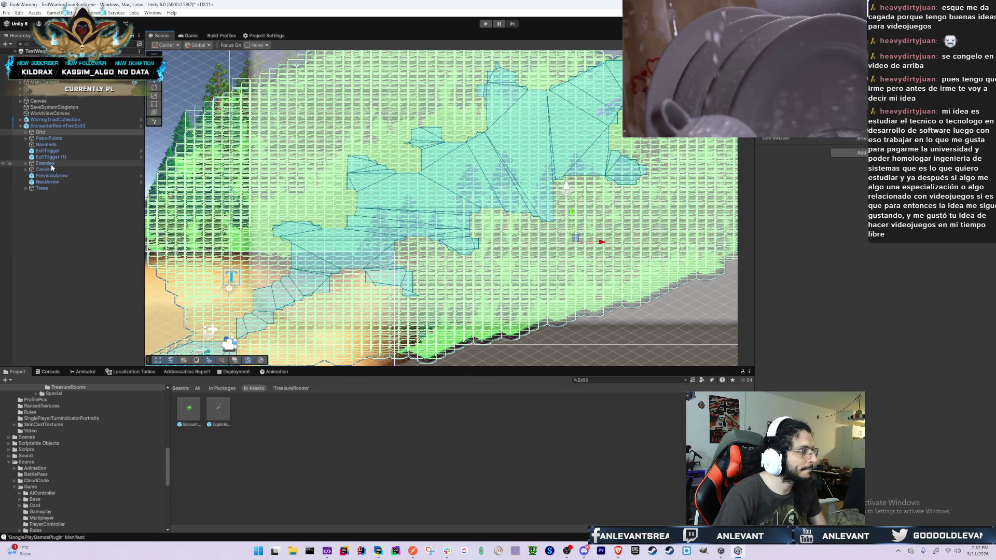
Step: Clear and re-bake the room's Navmesh, then apply the Nav Mesh Data to the prefab
left_click(46, 144)
left_click_drag(438, 194, 406, 153)
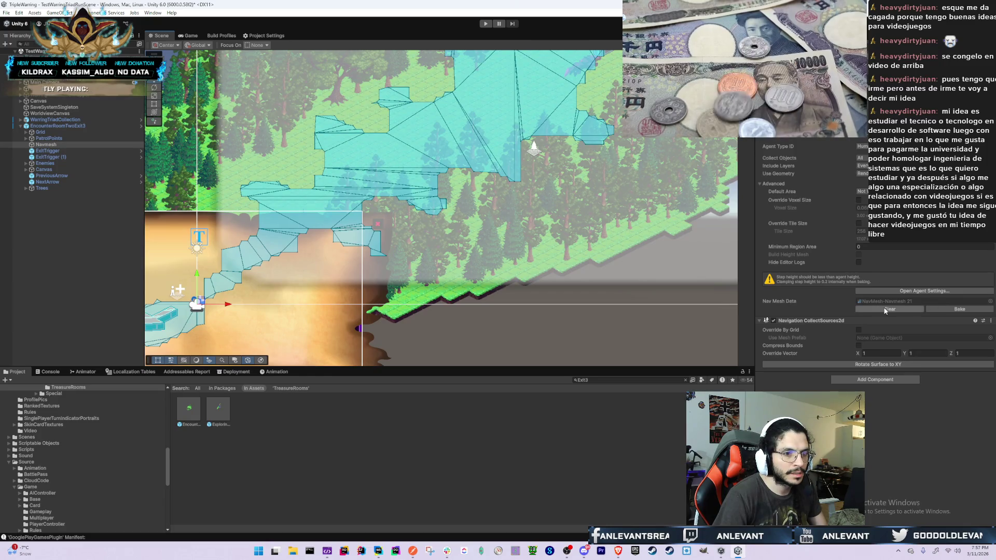
left_click(903, 310)
left_click(960, 309)
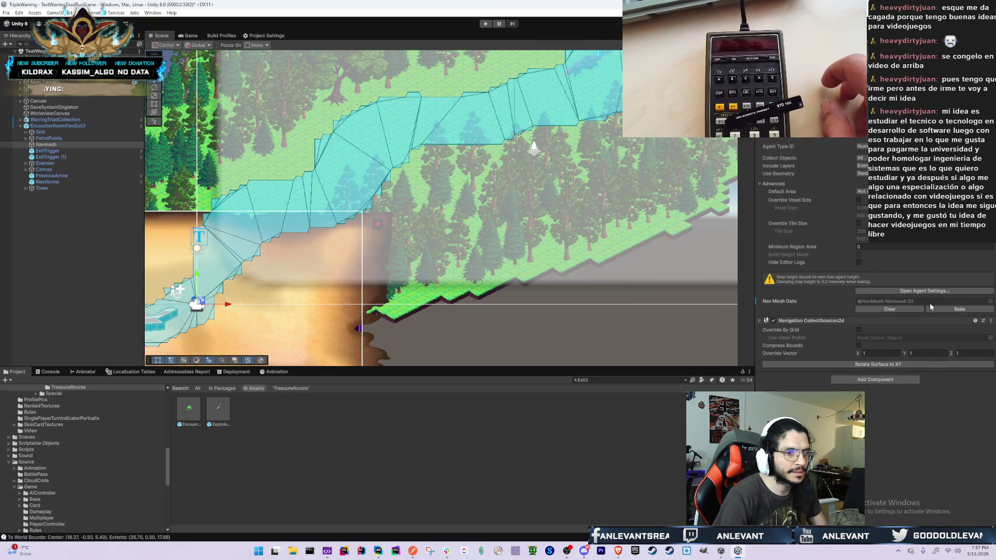
right_click(923, 302)
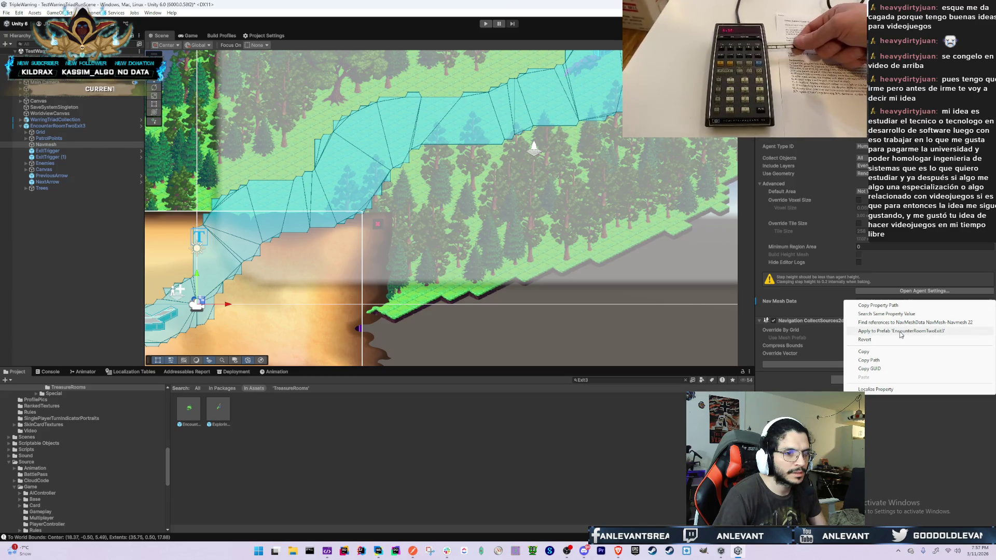
left_click(902, 334)
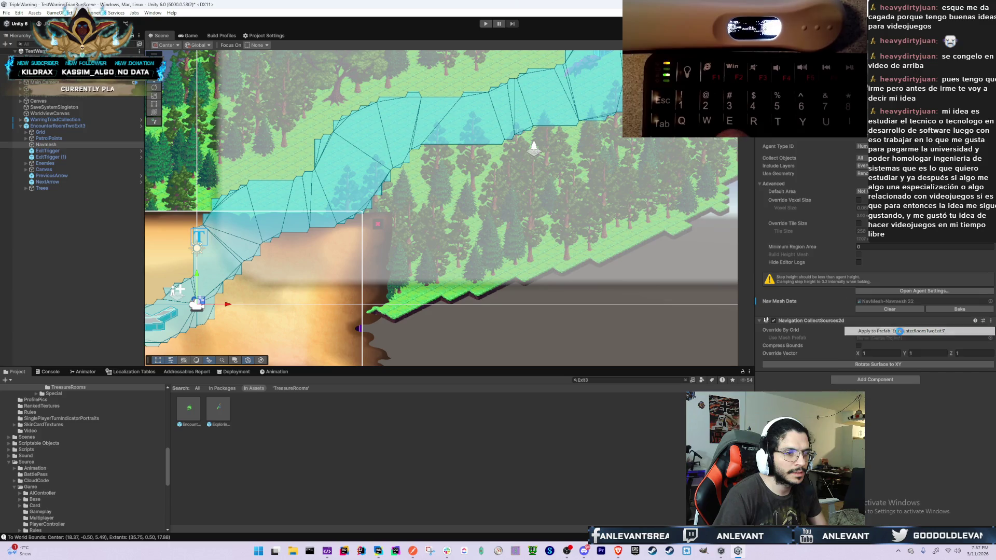
Step: Check the new navmesh, then delete EncounterRoomTwoExit3 from the scene
scroll(420, 200, "down", 4)
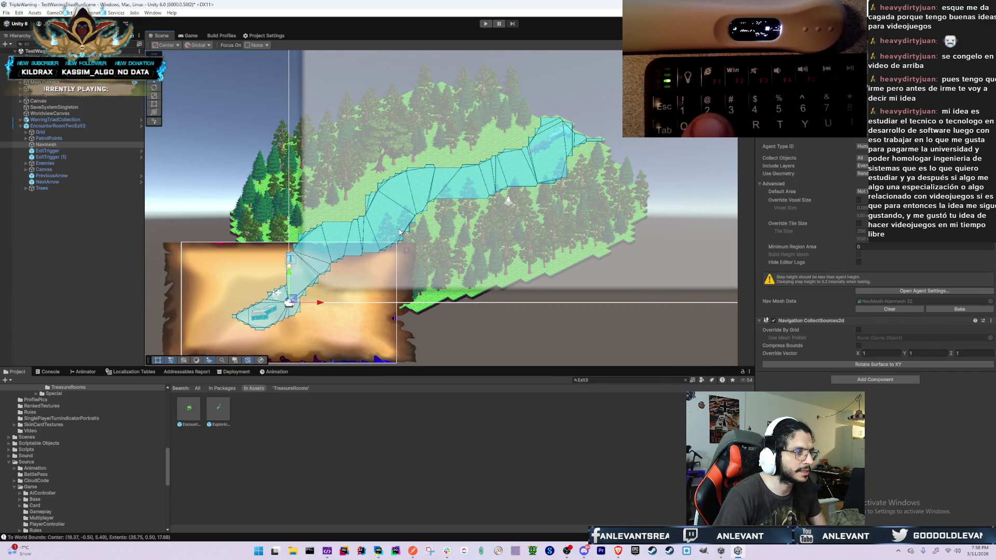
scroll(259, 336, "up", 2)
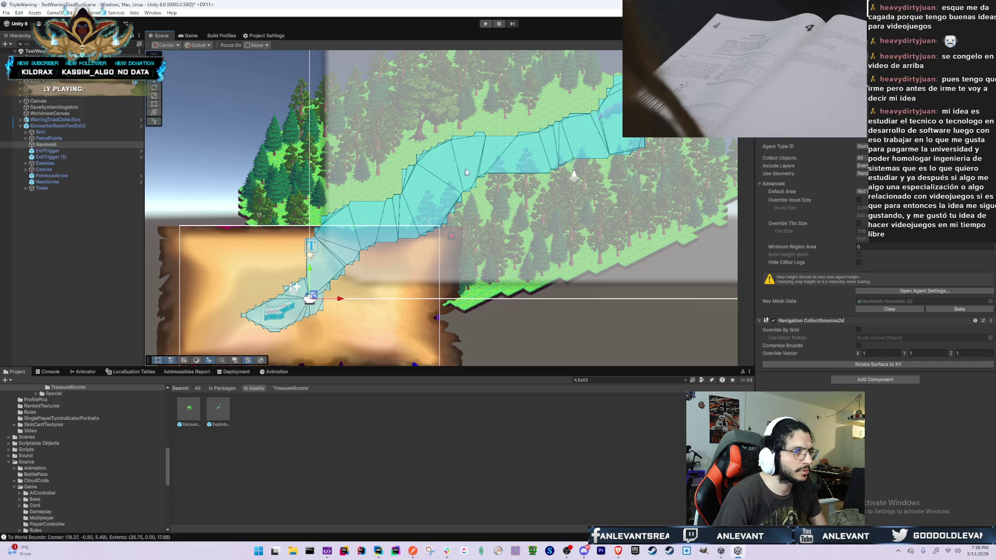
left_click_drag(636, 160, 571, 135)
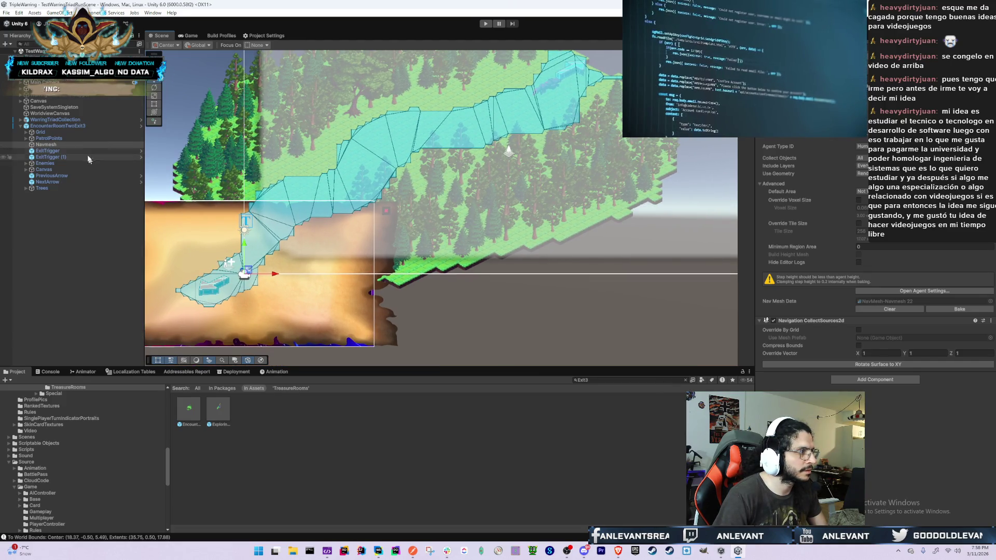
left_click(82, 126)
key("Delete")
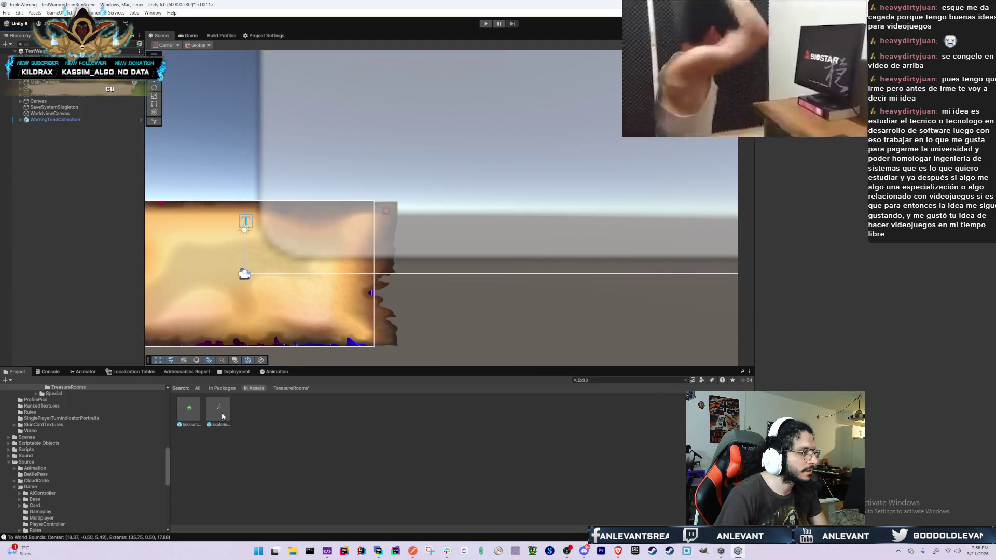
Step: Expand WarringTriadCollection and the exploring room to select its Navmesh object
key("ctrl+z")
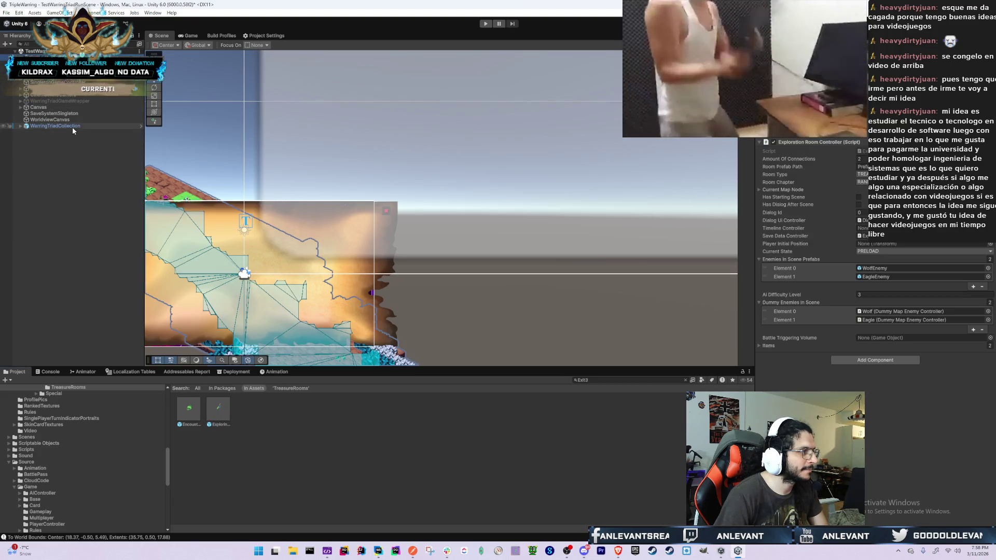
double_click(73, 126)
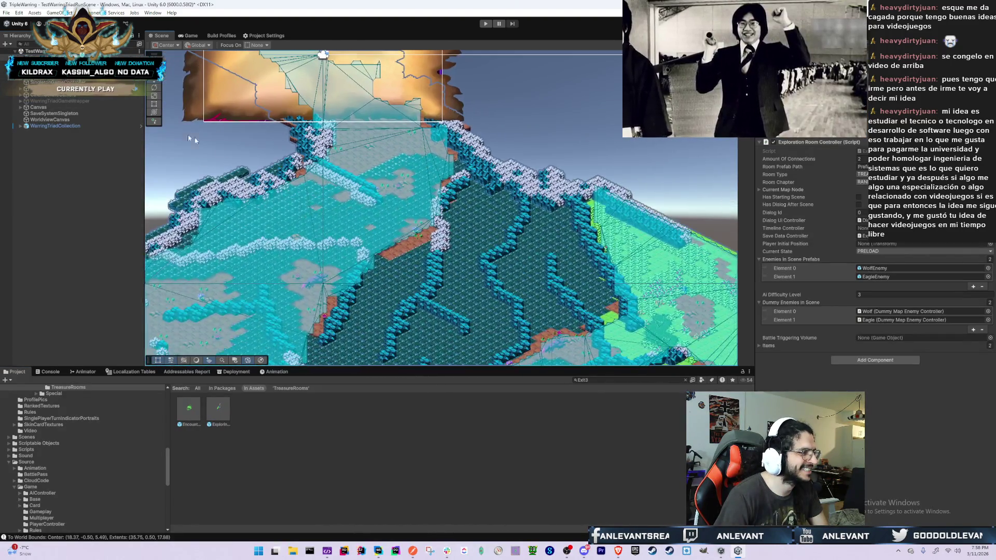
left_click(67, 127)
left_click(21, 126)
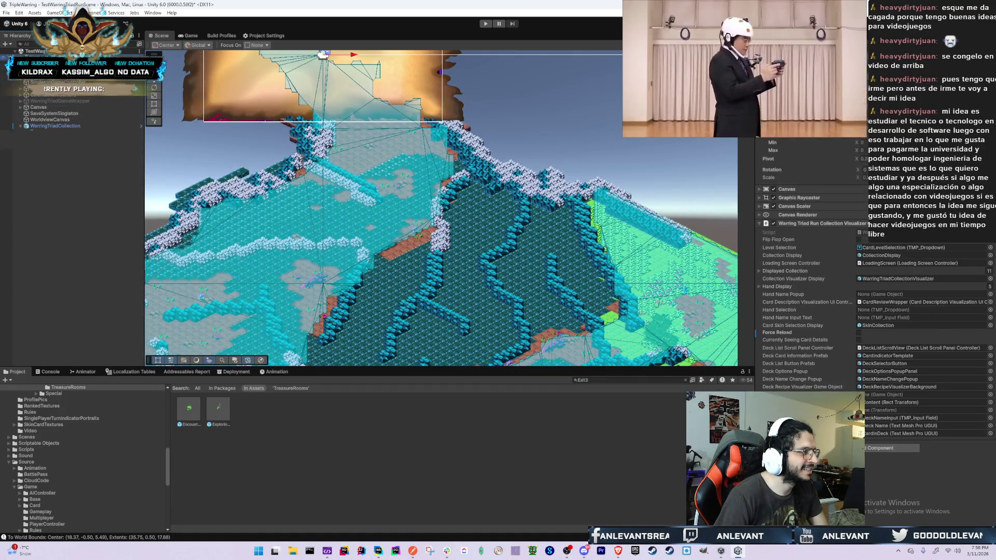
left_click(67, 107)
left_click(80, 97)
left_click(63, 113)
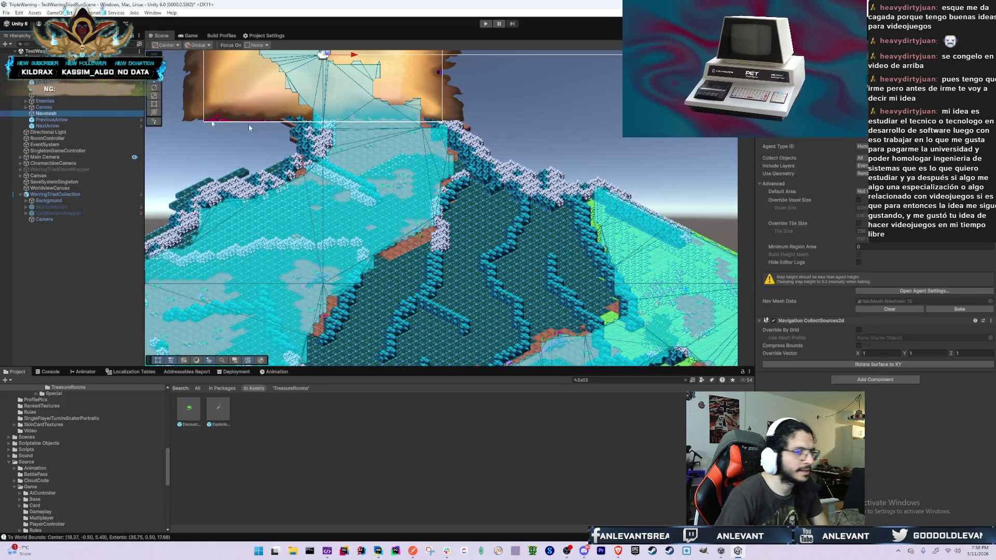
Step: Clear and re-bake the exploring room's navmesh as NavMesh-Navmesh 23 and apply it to the prefab
left_click(905, 308)
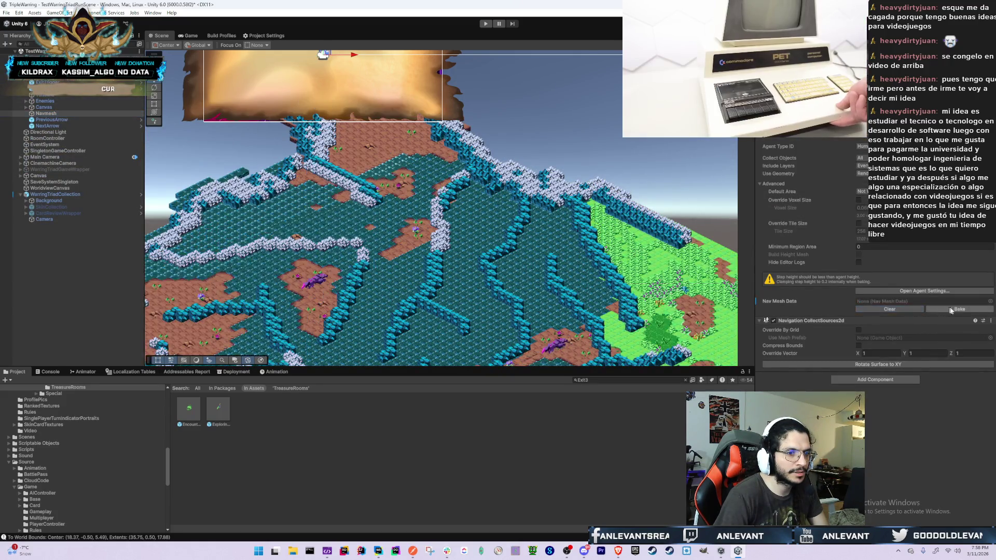
left_click(960, 310)
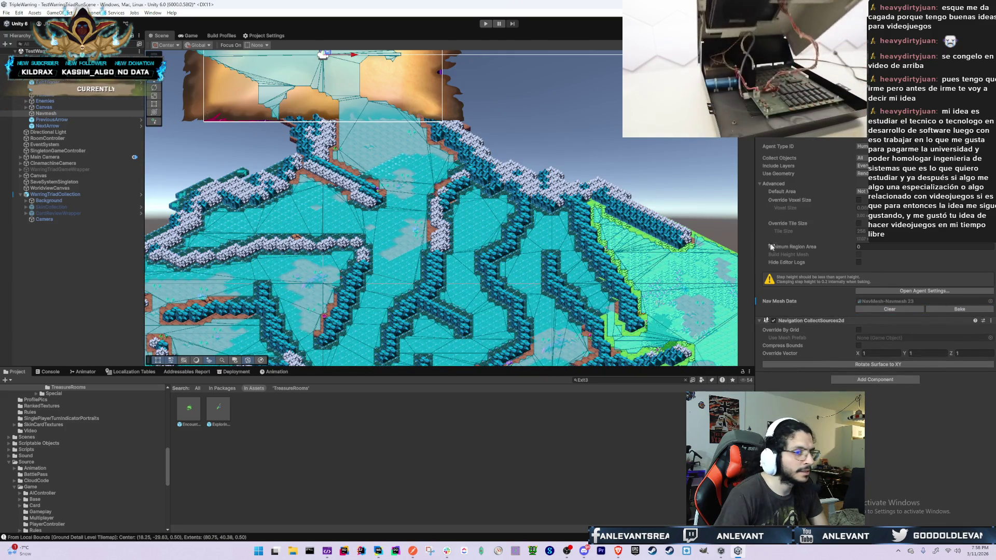
right_click(912, 301)
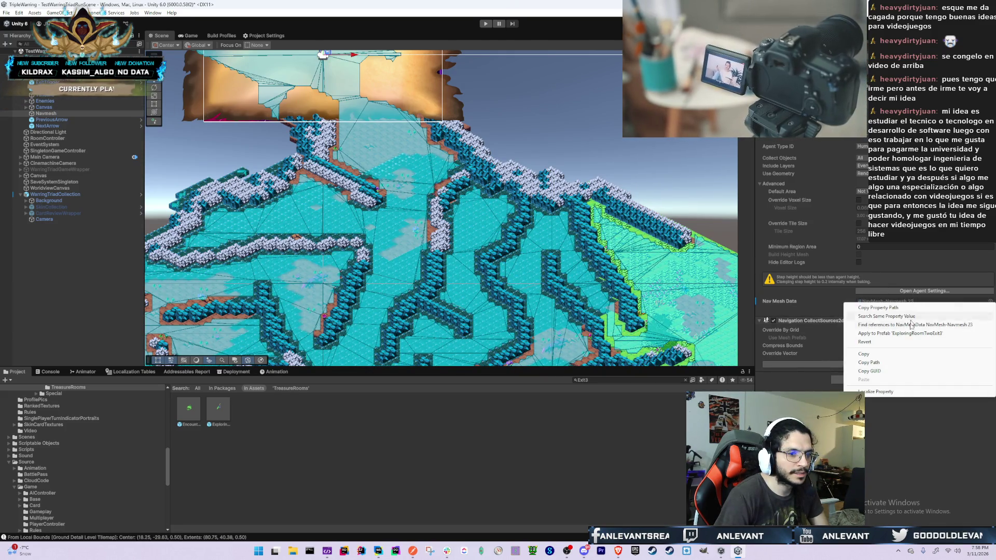
left_click(902, 335)
mouse_move(519, 218)
left_mouse_down()
mouse_move(548, 169)
mouse_move(455, 183)
mouse_move(502, 254)
left_mouse_up()
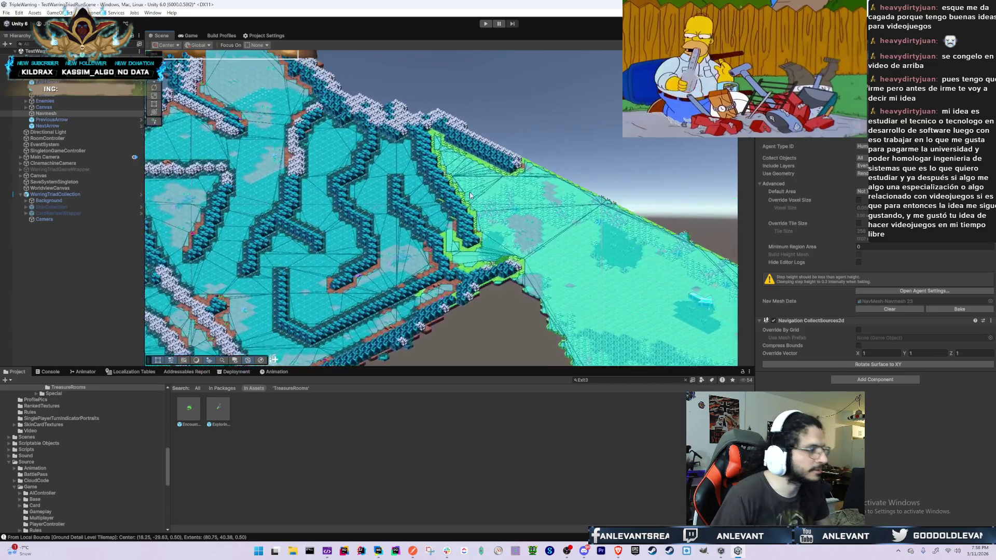
left_click_drag(470, 195, 444, 188)
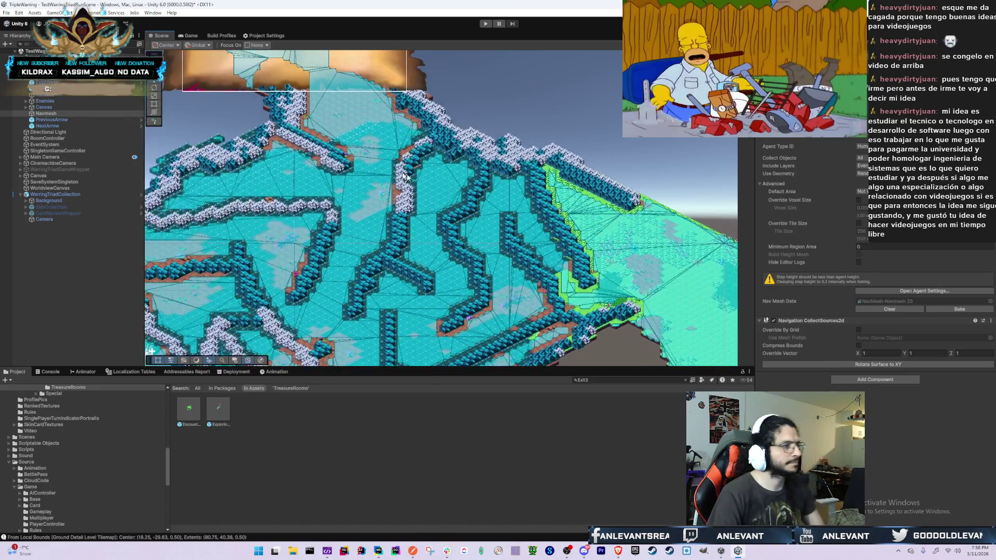
mouse_move(637, 297)
left_mouse_down()
mouse_move(203, 241)
mouse_move(269, 329)
left_mouse_up()
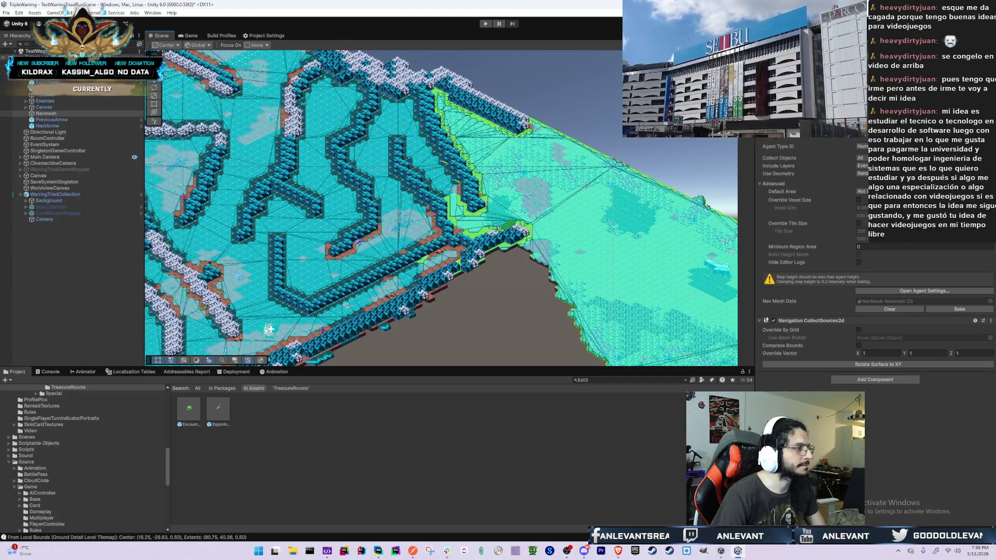
right_click(84, 57)
Step: Open ExploringRoomTwoExit3 in isolation and erase a diagonal band of grass on Ground Detail
mouse_move(156, 185)
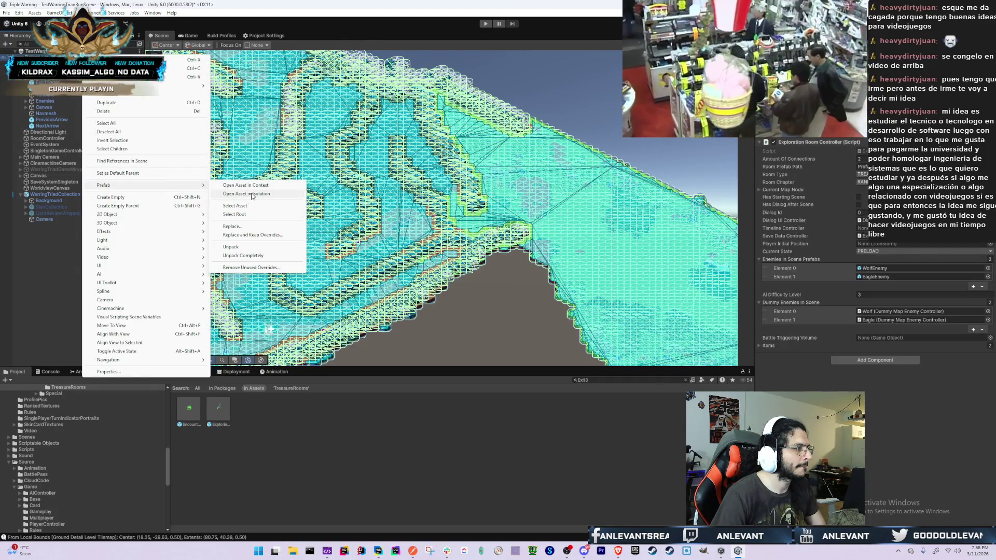
left_click(246, 193)
left_click_drag(576, 208, 249, 119)
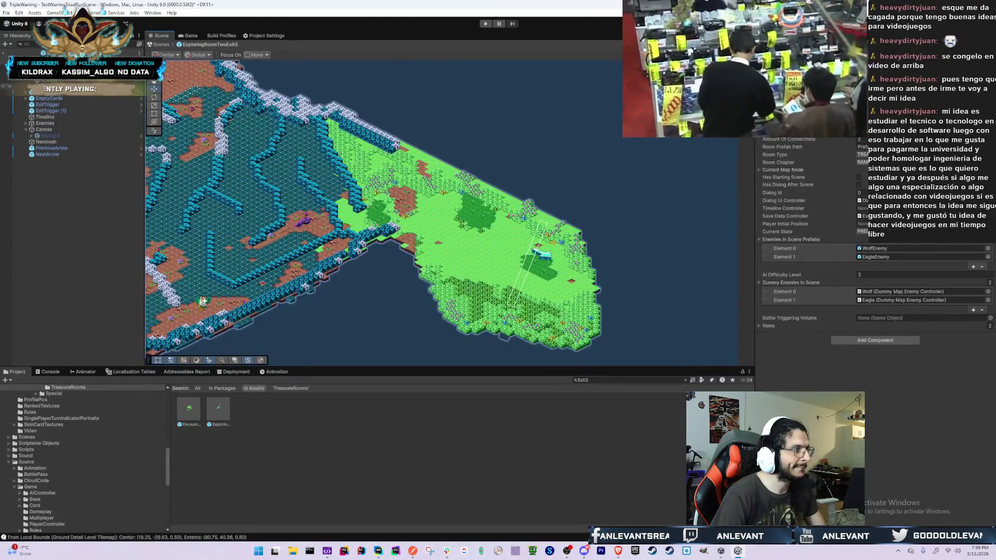
left_click(203, 301)
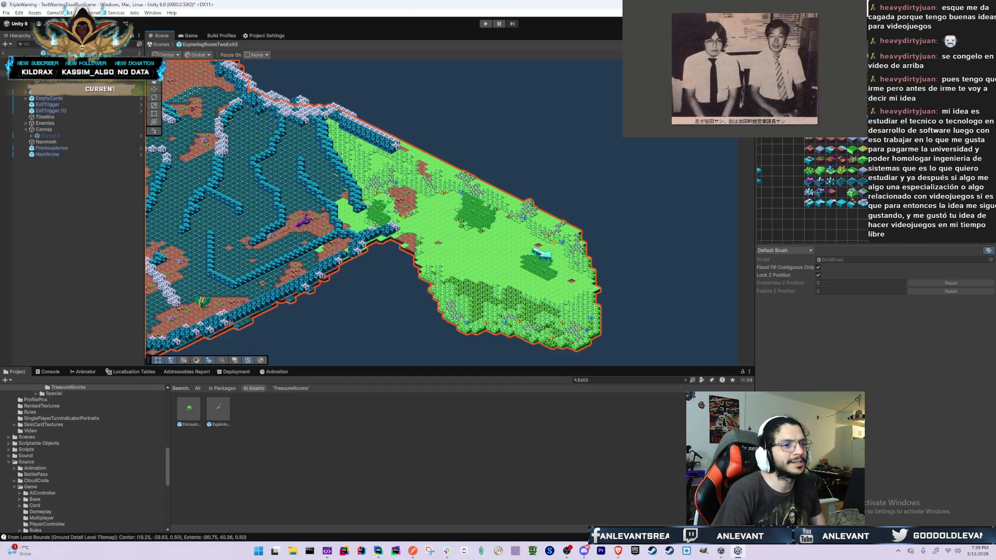
mouse_move(506, 191)
left_mouse_down()
mouse_move(441, 233)
mouse_move(478, 192)
mouse_move(430, 267)
mouse_move(441, 234)
mouse_move(382, 307)
mouse_move(469, 227)
mouse_move(443, 270)
mouse_move(499, 208)
mouse_move(436, 314)
mouse_move(506, 223)
mouse_move(461, 296)
mouse_move(513, 213)
mouse_move(472, 323)
mouse_move(526, 205)
mouse_move(496, 268)
mouse_move(521, 238)
mouse_move(469, 325)
mouse_move(558, 193)
mouse_move(474, 340)
mouse_move(560, 228)
mouse_move(506, 332)
mouse_move(522, 291)
mouse_move(529, 326)
mouse_move(519, 348)
mouse_move(545, 233)
mouse_move(562, 256)
mouse_move(550, 311)
mouse_move(576, 249)
mouse_move(600, 247)
mouse_move(581, 282)
mouse_move(524, 338)
mouse_move(643, 244)
mouse_move(534, 344)
mouse_move(630, 304)
mouse_move(545, 342)
mouse_move(614, 330)
mouse_move(578, 355)
mouse_move(586, 307)
mouse_move(571, 325)
mouse_move(594, 289)
mouse_move(533, 355)
mouse_move(575, 312)
mouse_move(511, 237)
left_mouse_up()
Step: Erase grass tiles at the map's right corner and move NextArrow onto the green island
key("Up")
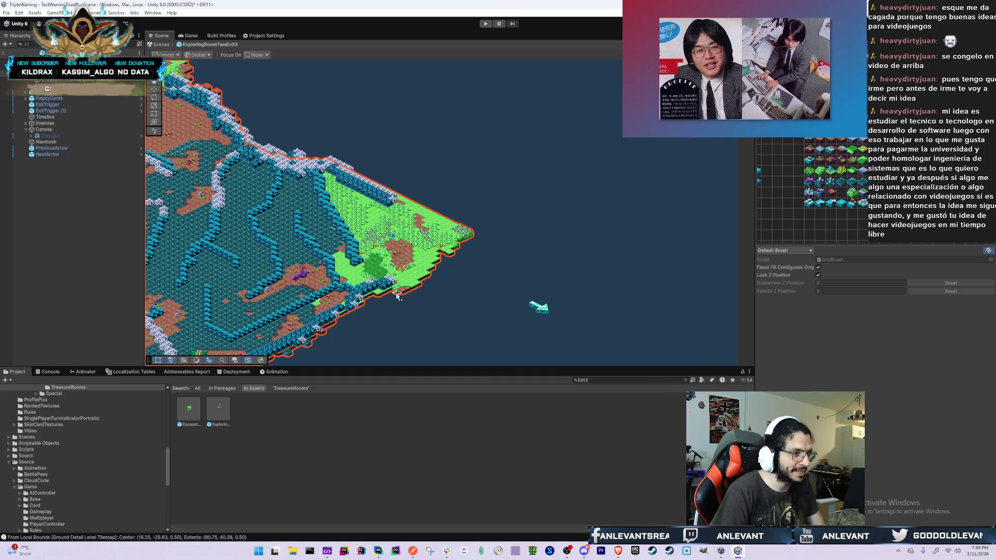
mouse_move(440, 263)
left_mouse_down()
mouse_move(454, 228)
mouse_move(397, 199)
mouse_move(462, 236)
mouse_move(435, 244)
mouse_move(425, 280)
left_mouse_up()
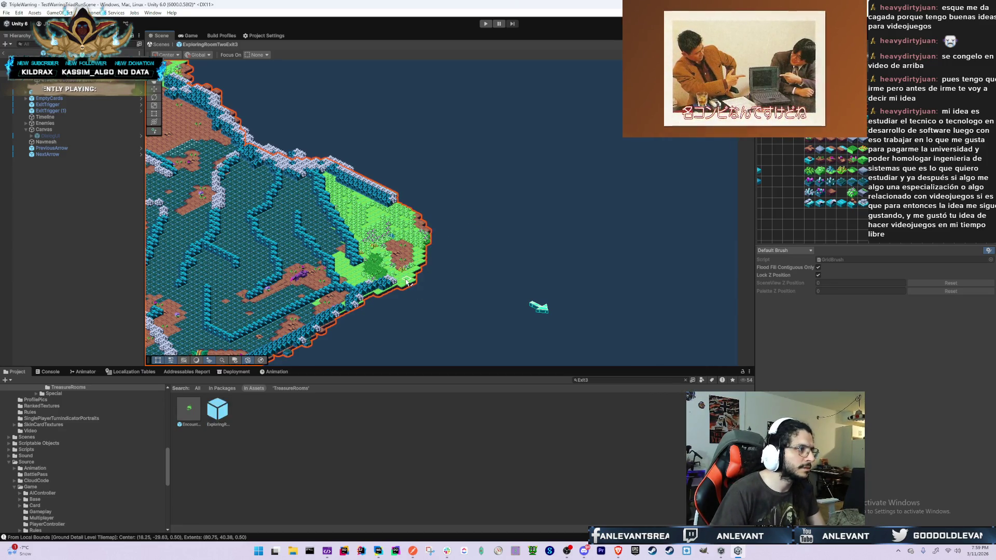
left_click(548, 309)
mouse_move(545, 307)
left_mouse_down()
mouse_move(401, 218)
mouse_move(402, 240)
left_mouse_up()
scroll(438, 232, "down", 3)
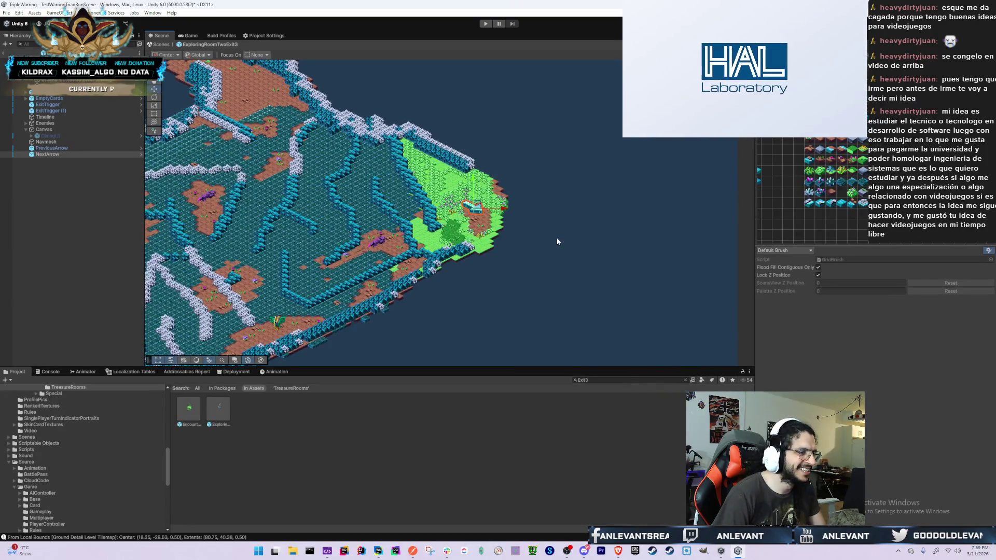
scroll(509, 244, "down", 2)
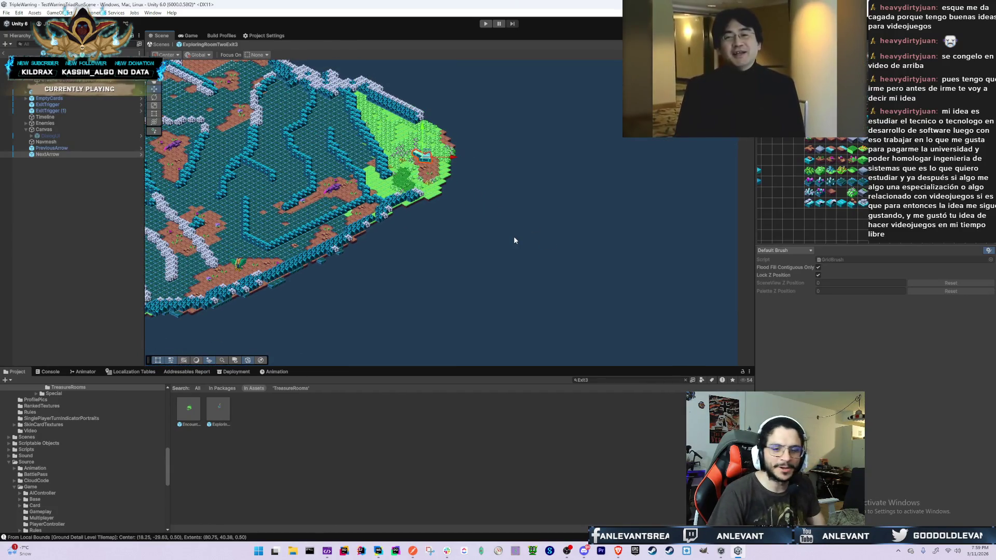
key("alt+Tab")
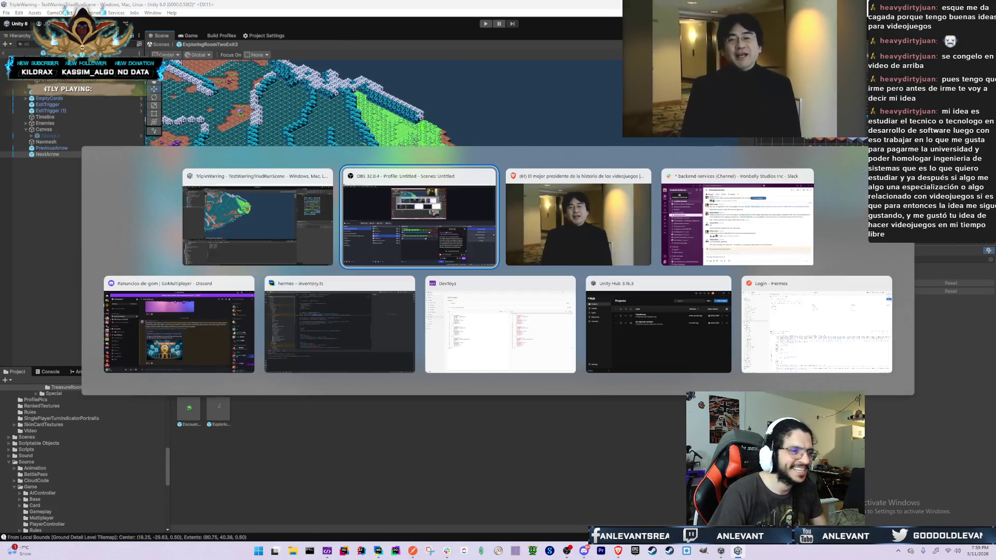
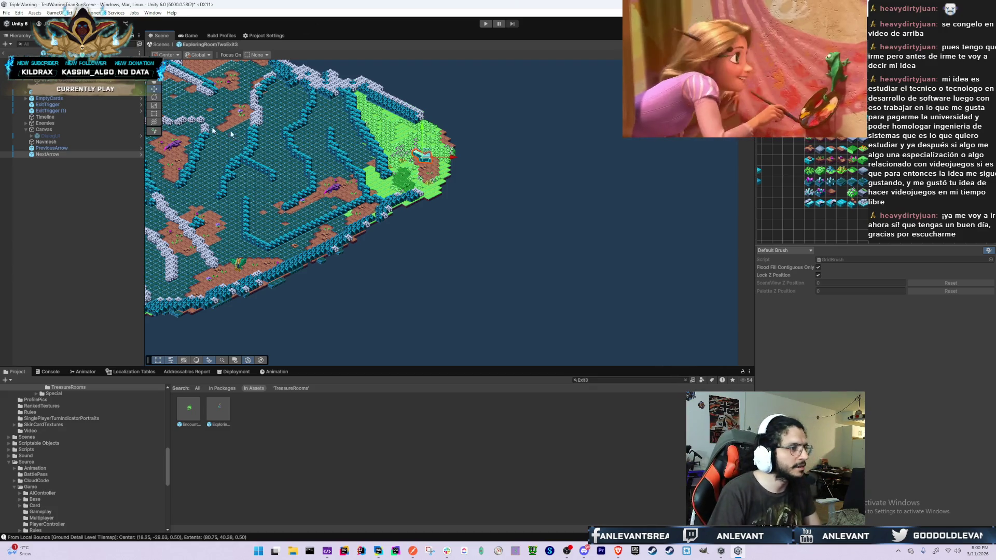
Step: Leave the room prefab to restore the full scene hierarchy, then select the Navmesh object
scroll(341, 126, "down", 3)
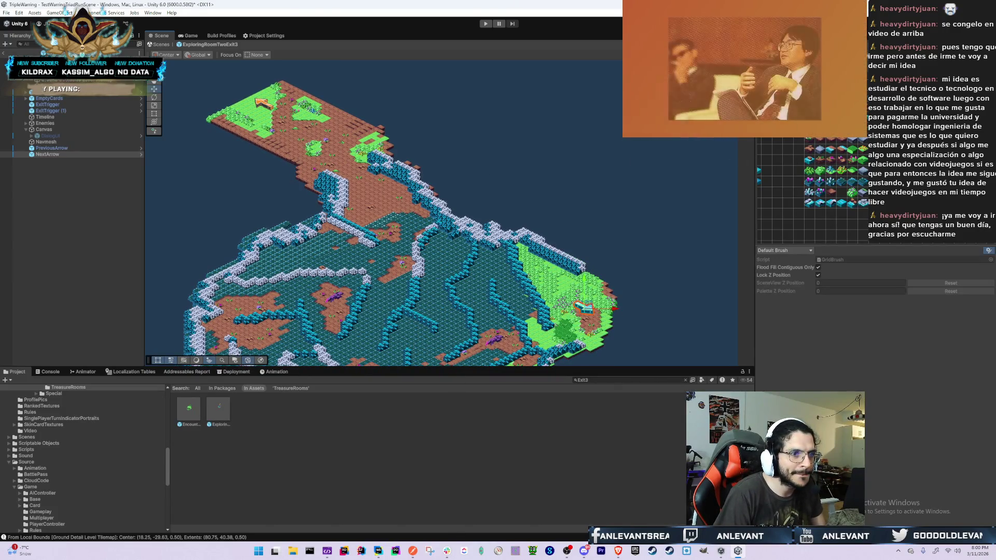
scroll(393, 222, "down", 3)
scroll(374, 245, "up", 3)
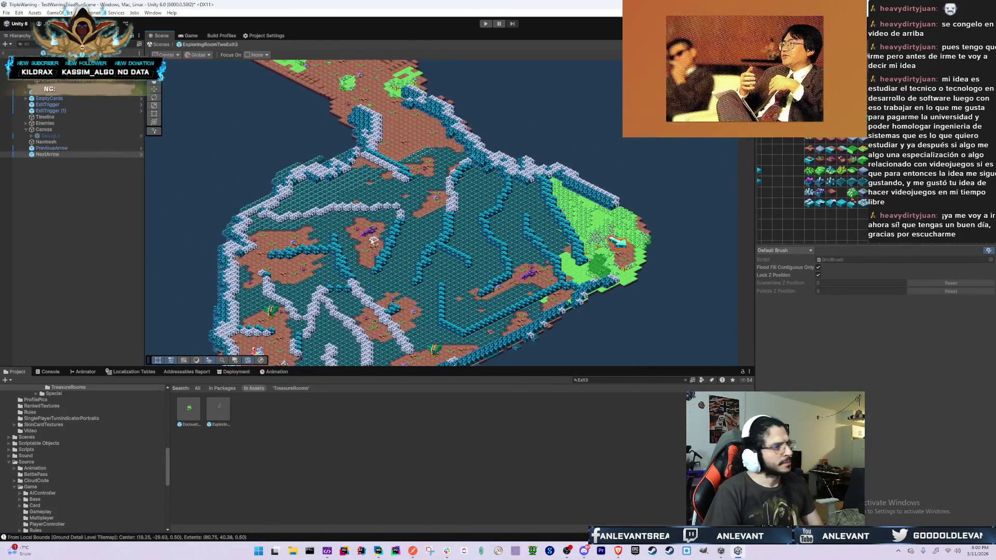
left_click(2, 55)
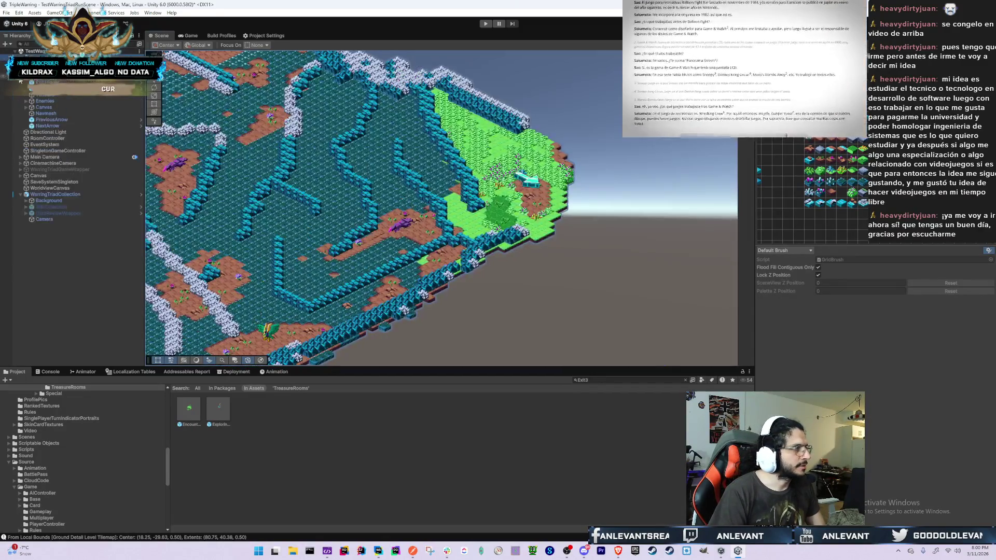
double_click(45, 113)
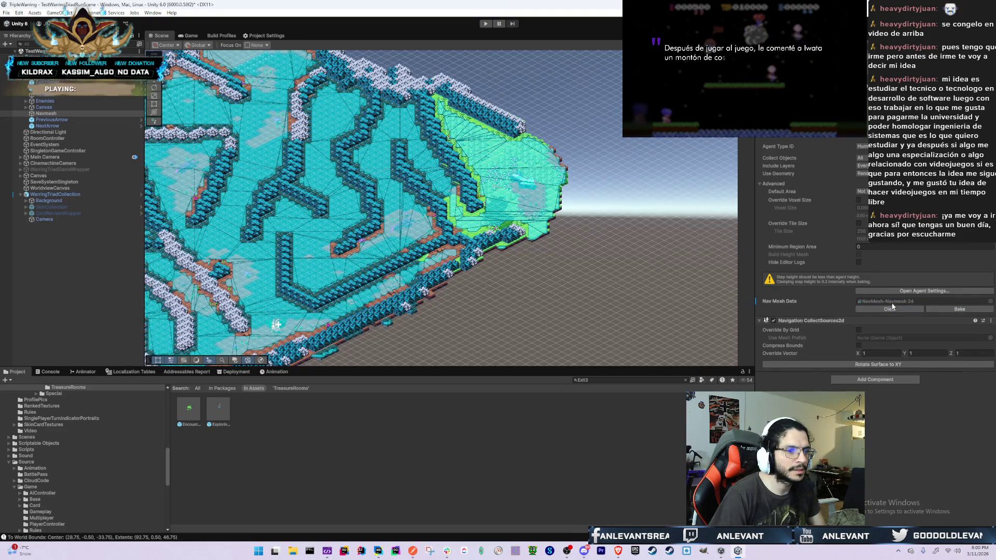
Step: Apply the baked Nav Mesh Data override to the prefab and locate its NavMesh asset folder
right_click(893, 302)
left_click(894, 333)
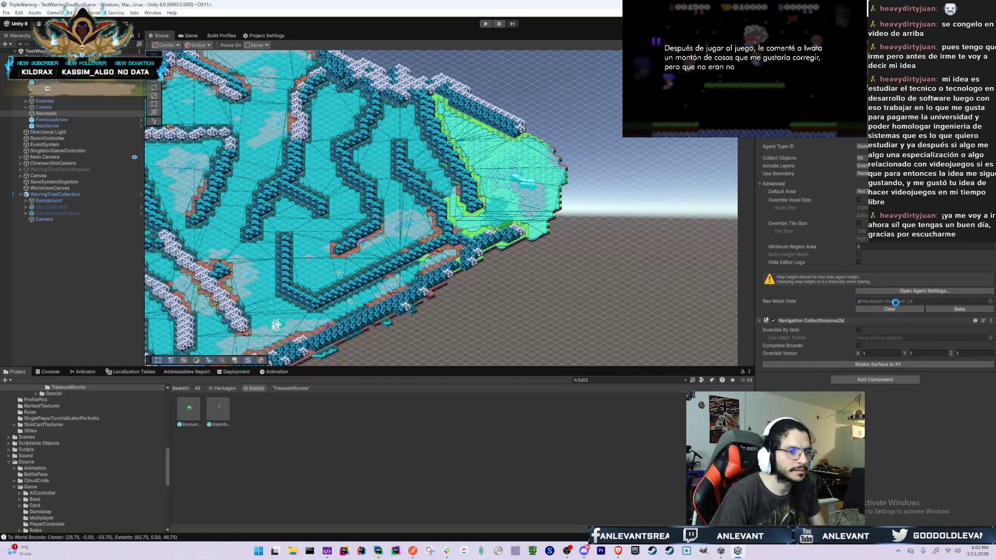
left_click(896, 306)
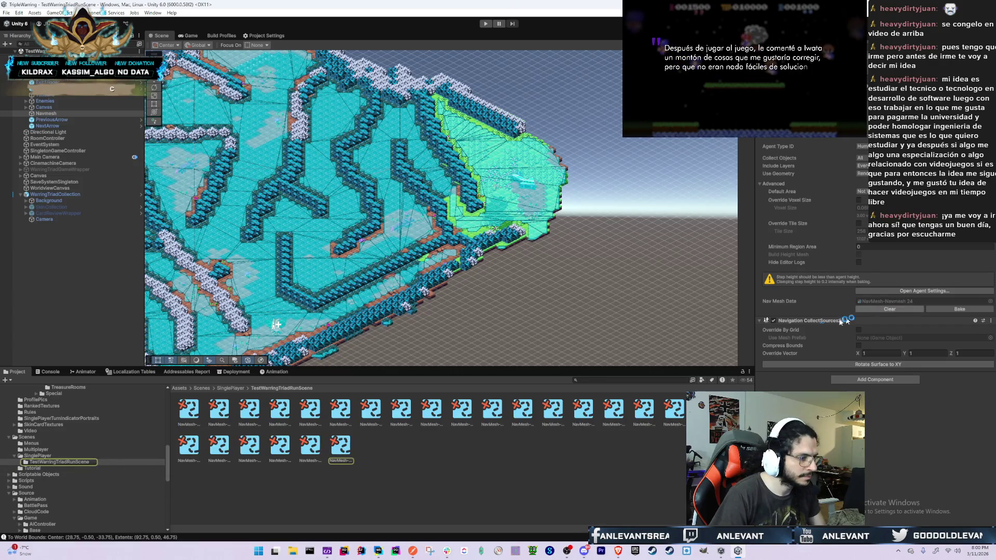
left_click(310, 450)
key("Left")
key("Left")
key("Left")
key("Left")
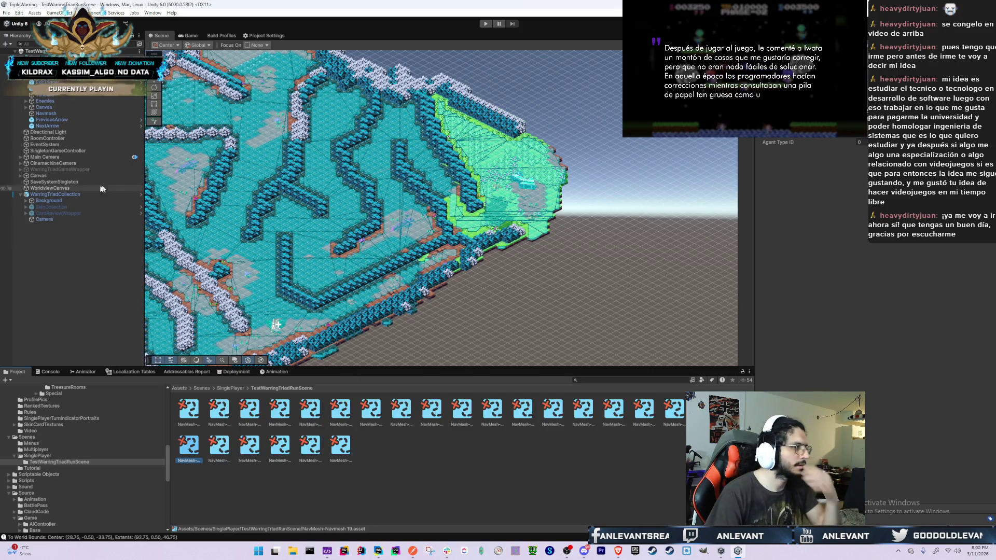
Step: Select WarringTriadCollection in the Hierarchy and bring up the open scene's options
scroll(415, 208, "up", 3)
mouse_move(488, 171)
left_mouse_down()
mouse_move(527, 169)
mouse_move(530, 138)
mouse_move(565, 278)
mouse_move(467, 208)
mouse_move(397, 135)
mouse_move(394, 189)
mouse_move(420, 267)
left_mouse_up()
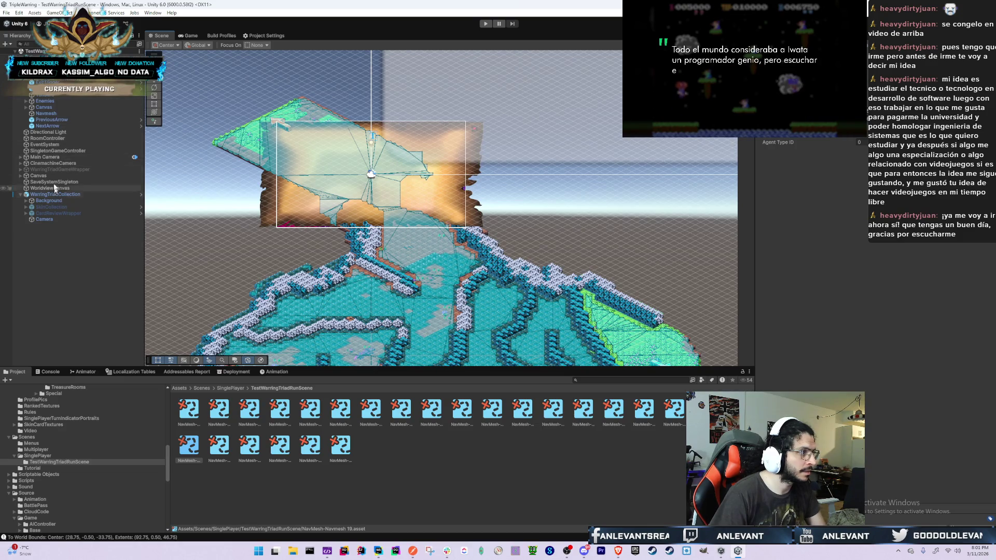
scroll(56, 156, "down", 3)
left_click(56, 120)
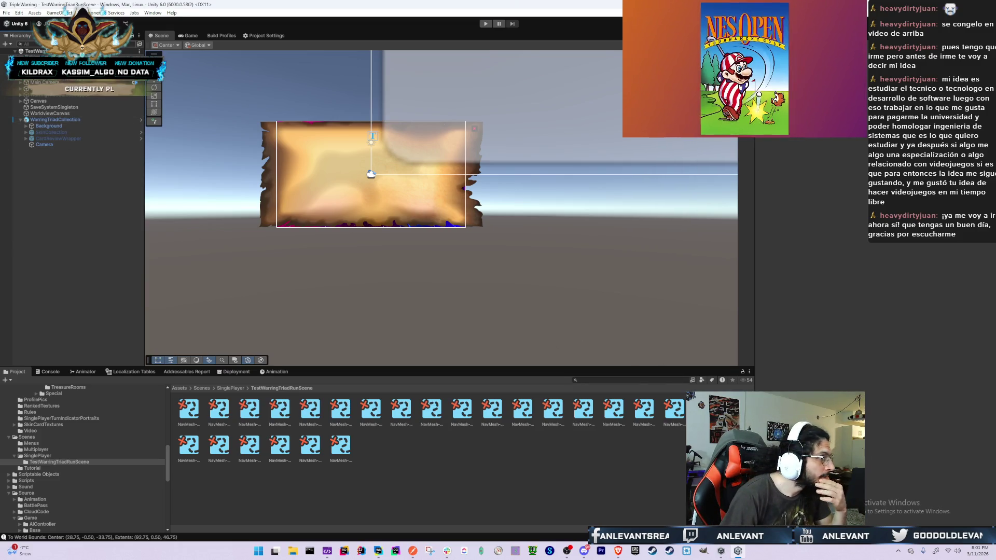
right_click(90, 51)
Step: Open LoginScene from the Scenes/Menus folder
left_click(119, 124)
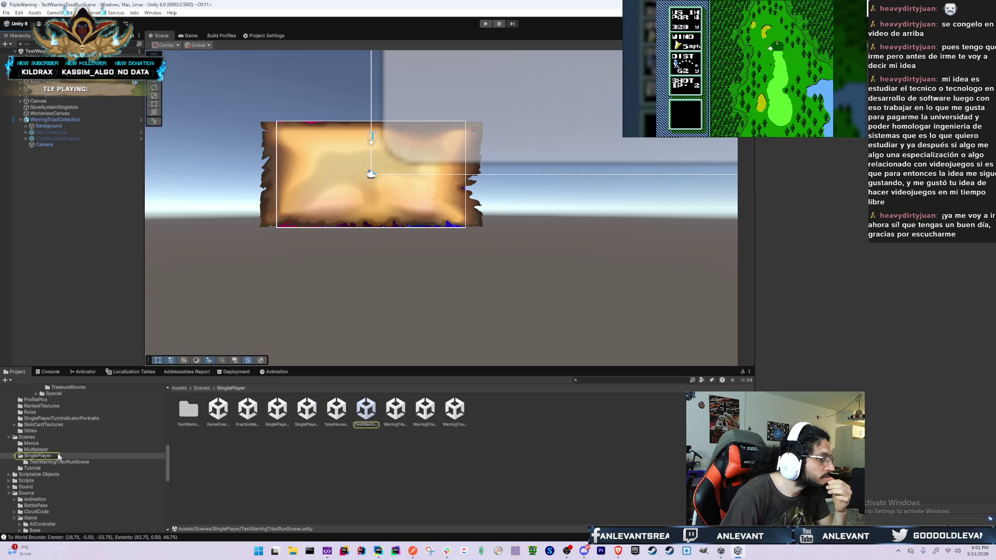
left_click(31, 443)
double_click(248, 410)
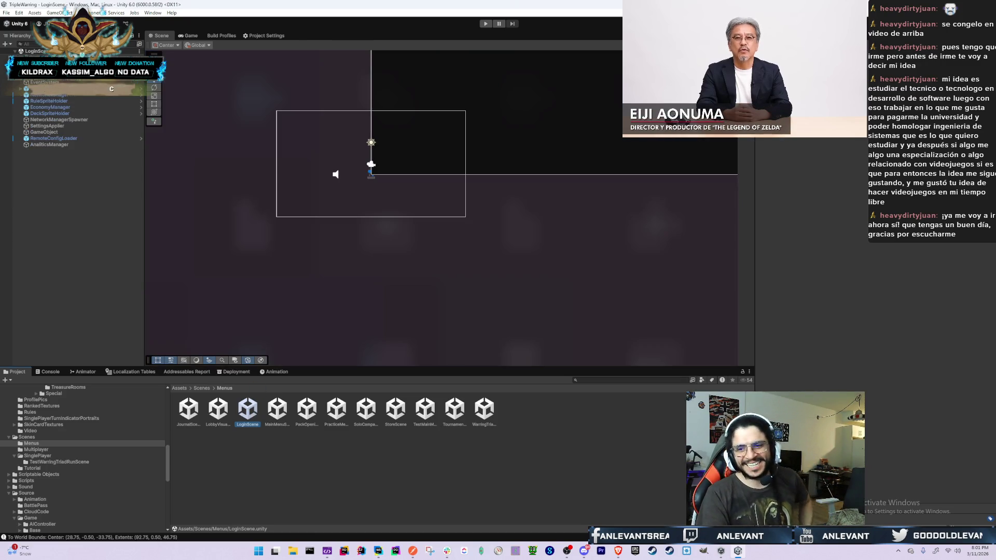
Step: Play-test LoginScene briefly, then stop it and check the Console
left_click(484, 24)
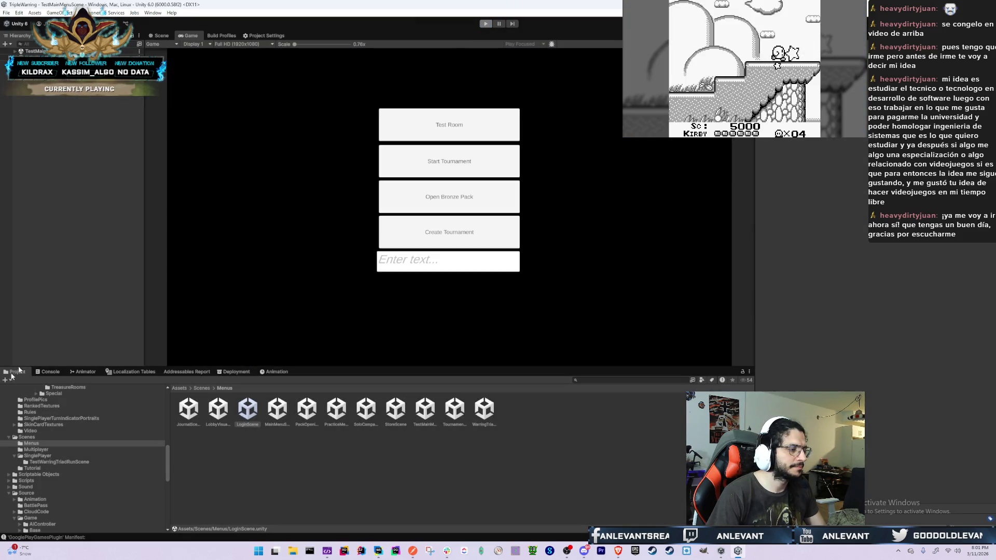
key("ctrl+p")
left_click(51, 371)
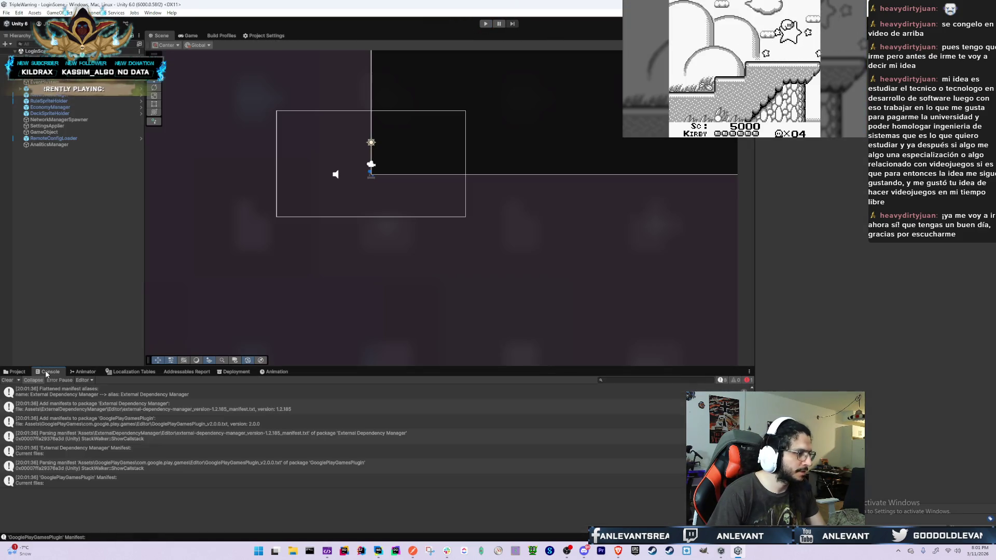
left_click(15, 371)
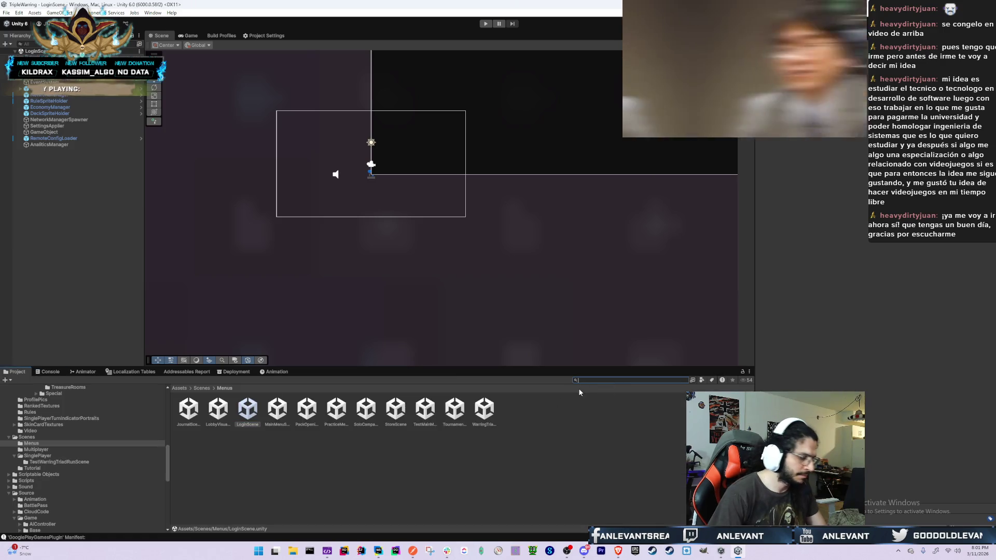
Step: Search the project for 'WarringTriad' and open WarringTriadRunScene
left_click(578, 381)
type("ingTriadRun")
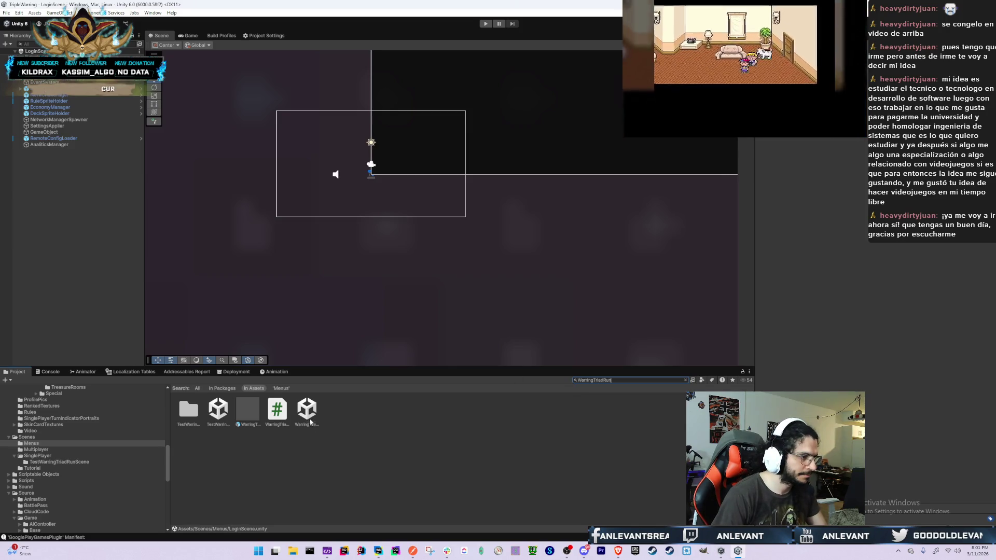
left_click(306, 410)
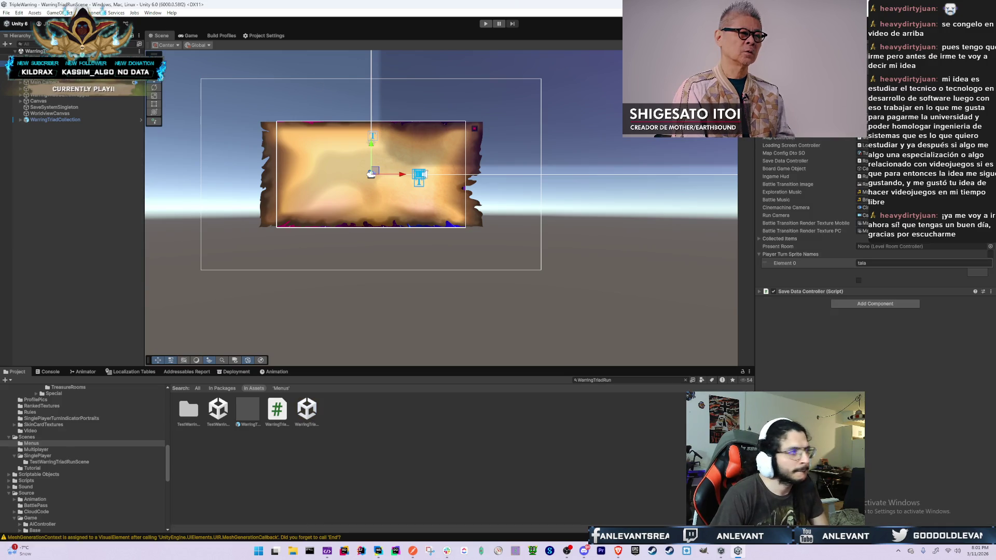
Step: Open the Map prefab and ping the first entry of its Possible Room Prefabs list
right_click(50, 89)
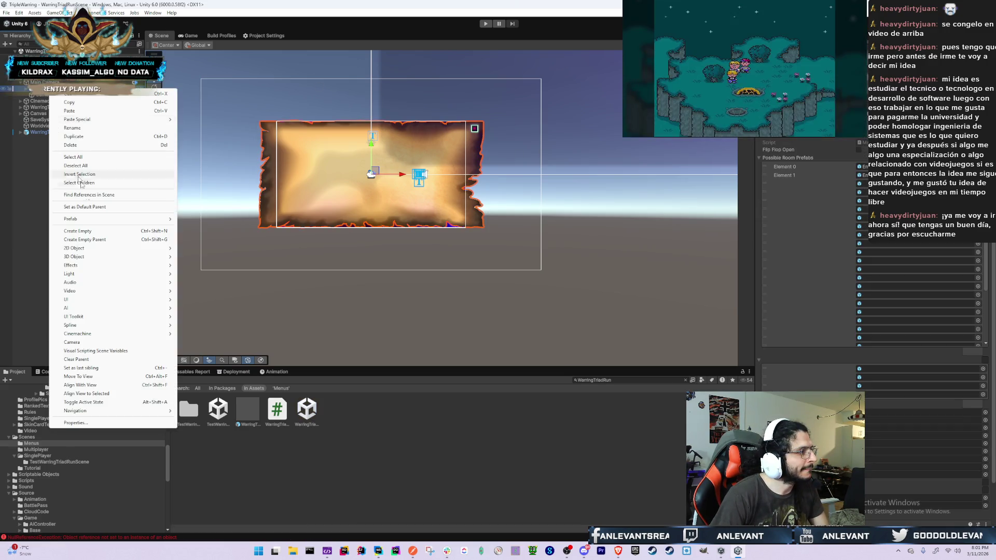
mouse_move(114, 219)
left_click(195, 226)
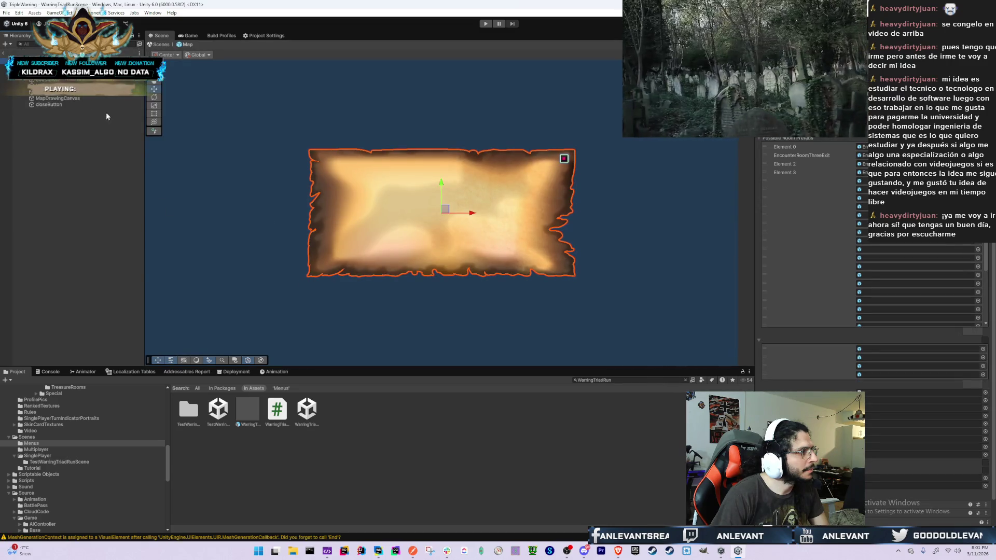
left_click(799, 138)
left_click(799, 138)
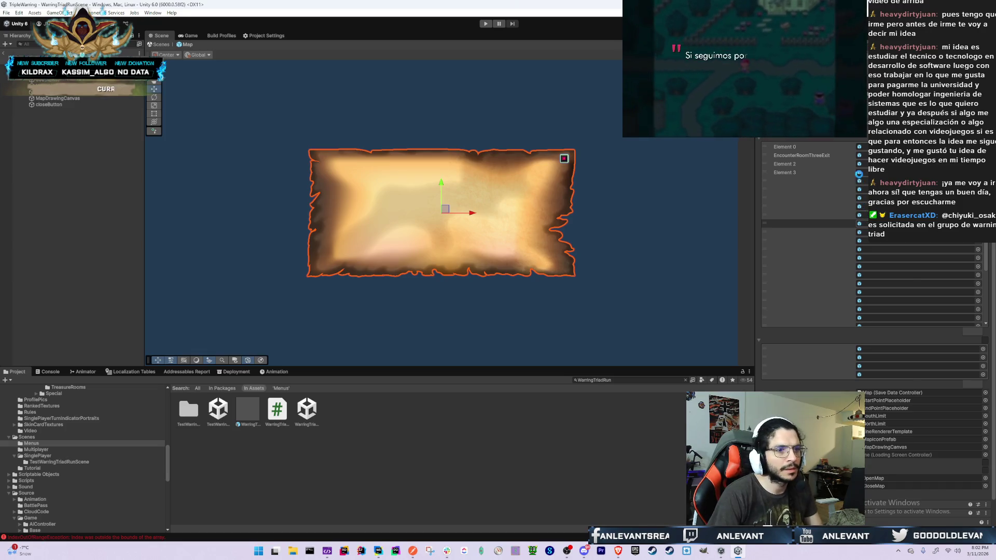
left_click(862, 147)
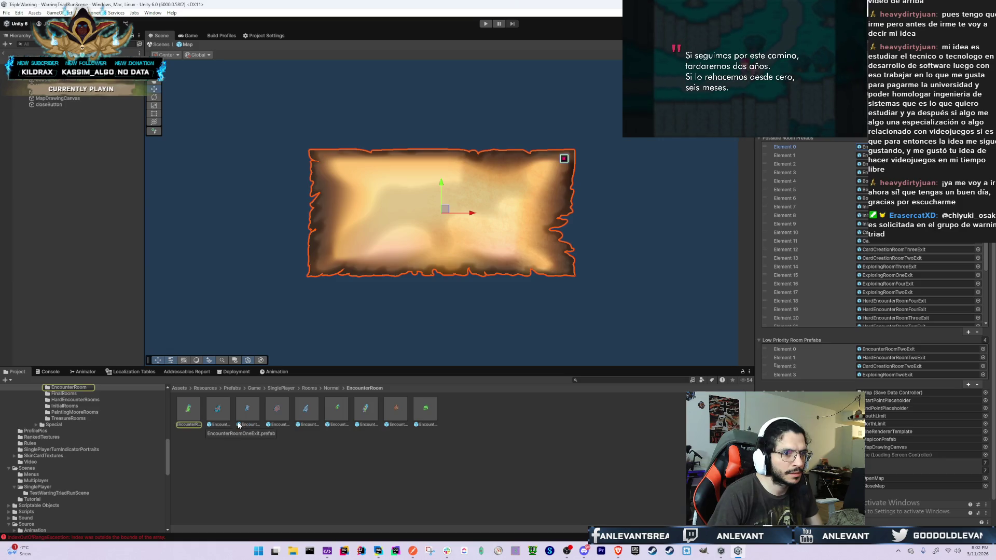
Step: Check the EncounterRoom prefabs, from EncounterRoomOneExit to EncounterRoomTwoExit3, against the Map's list
left_click(213, 411)
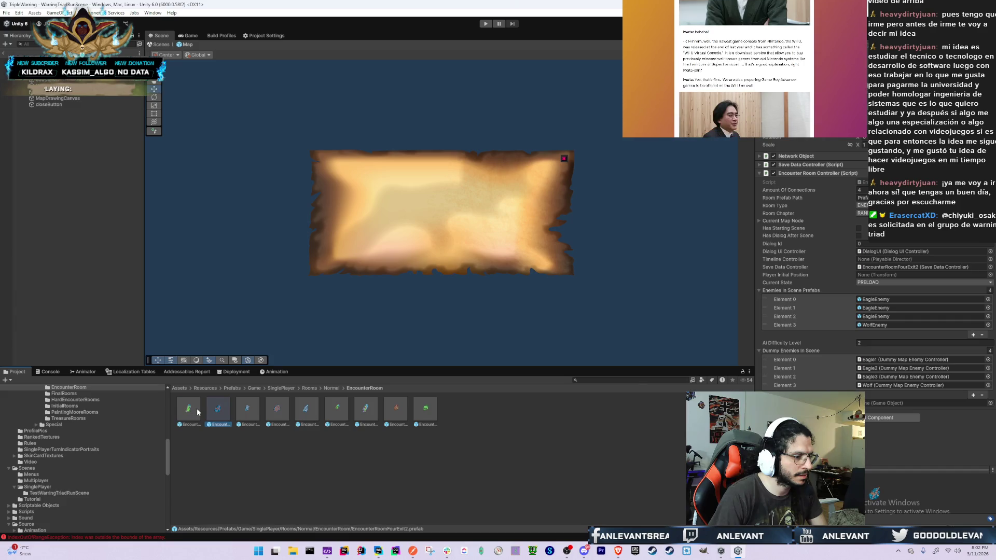
left_click(247, 409)
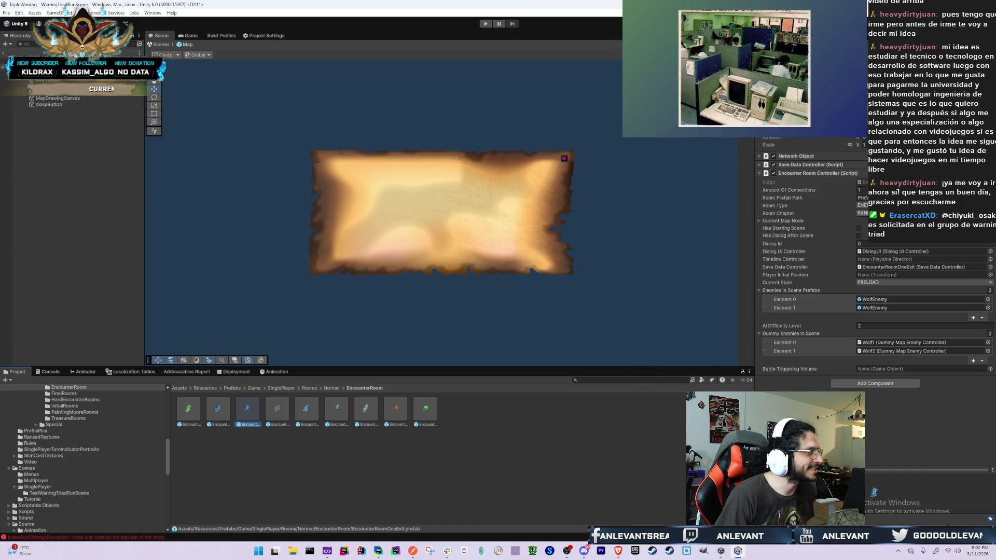
left_click(441, 213)
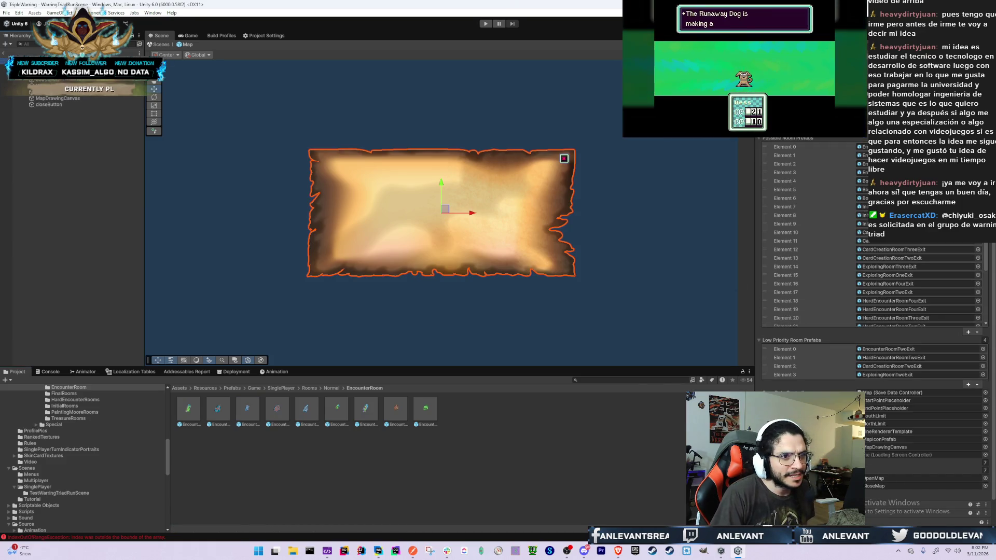
scroll(895, 256, "down", 3)
scroll(894, 257, "down", 1)
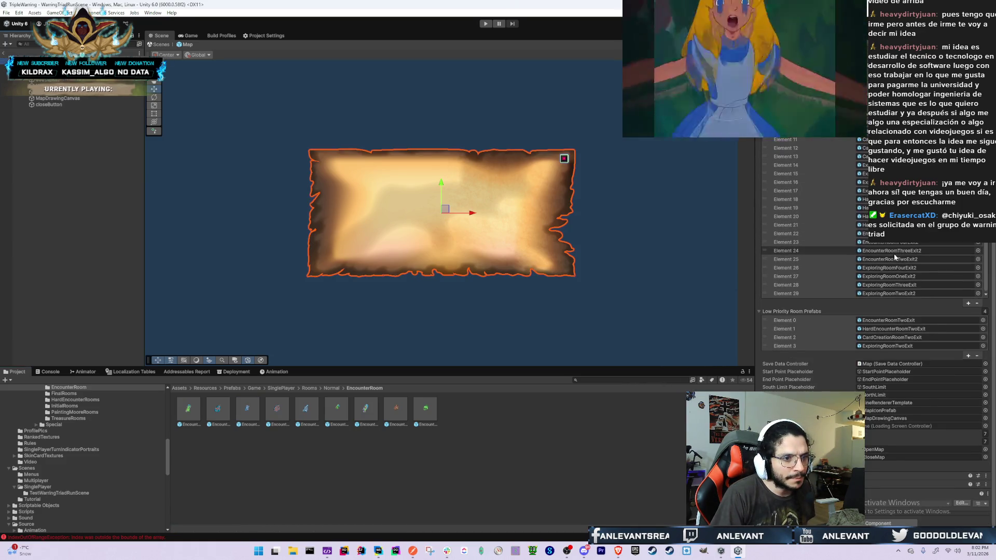
left_click(278, 415)
left_click(307, 415)
left_click(365, 414)
left_click(402, 413)
left_click(425, 419)
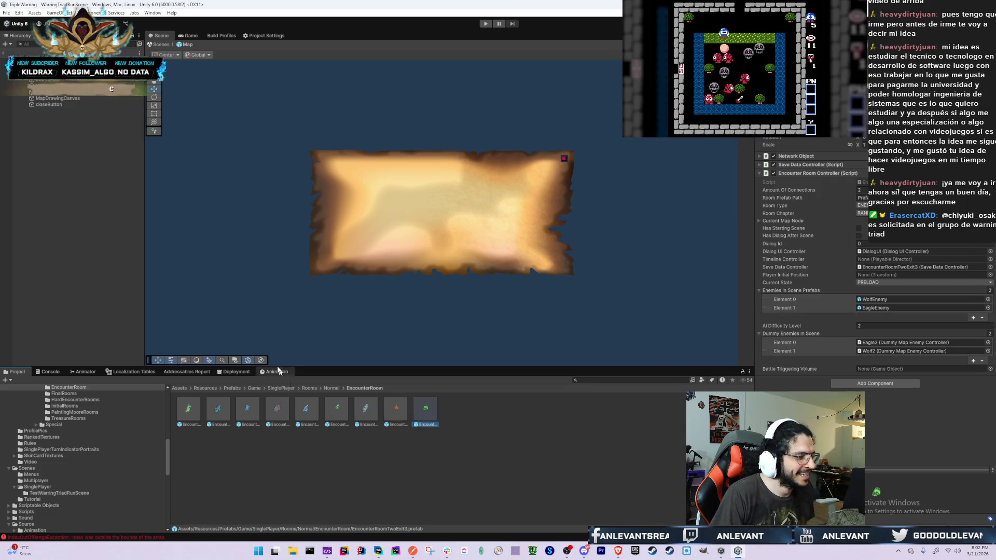
left_click(523, 454)
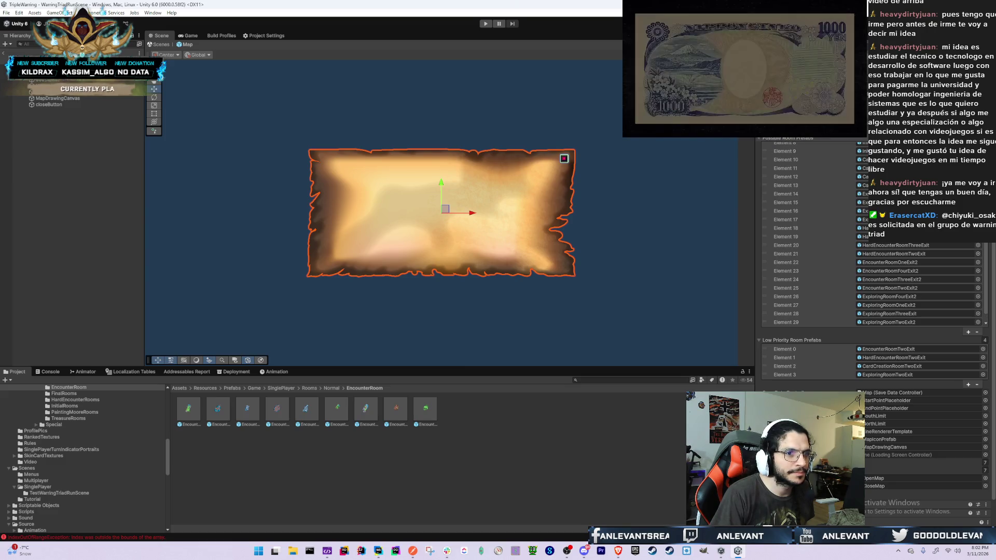
Step: Add a TreasureRooms prefab to the Map's room list and review ExploringRoom prefabs
left_click(86, 418)
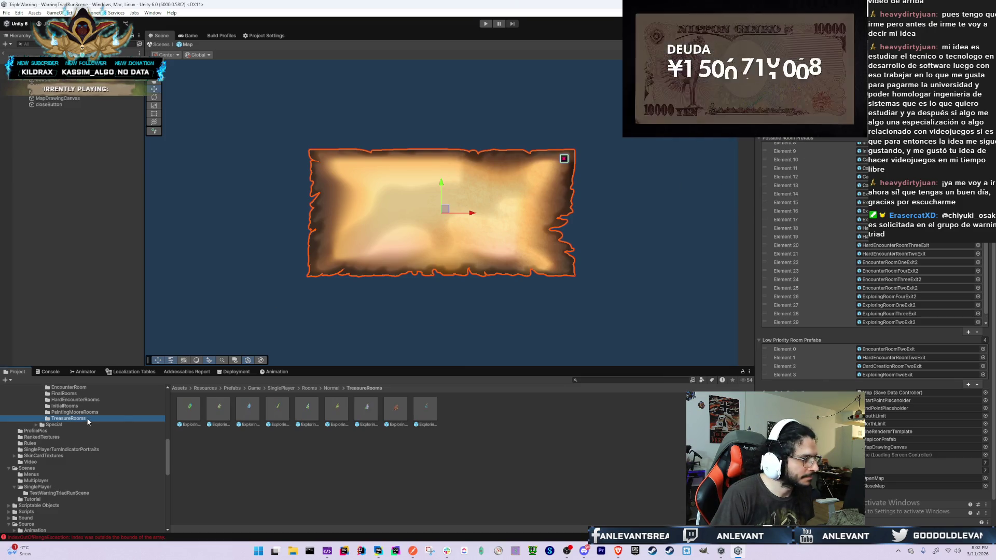
left_click_drag(434, 413, 793, 185)
left_click(249, 413)
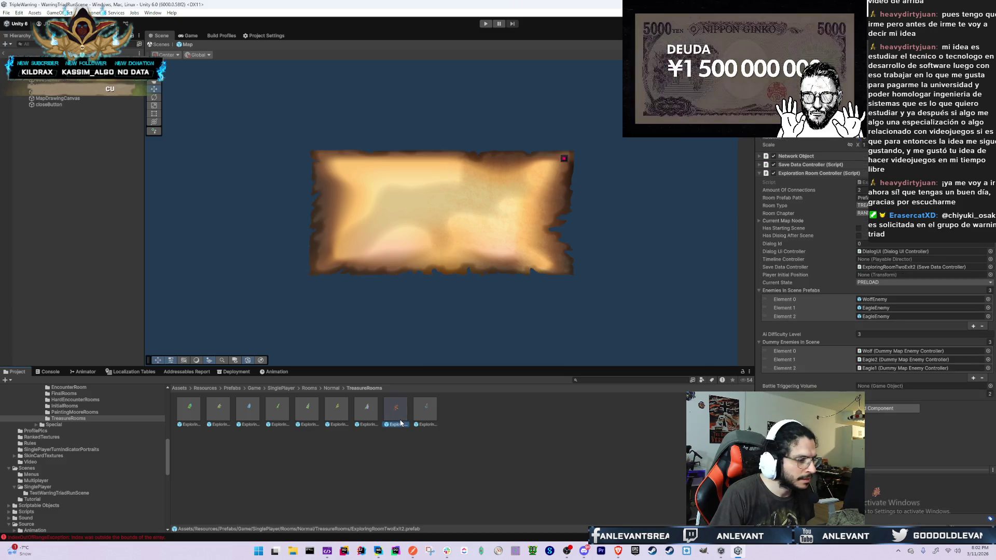
left_click(189, 412)
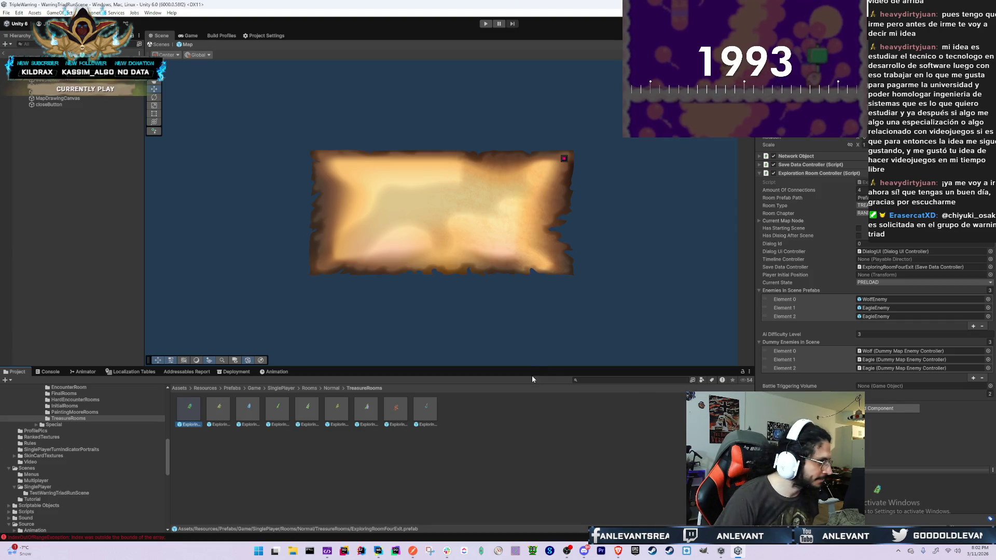
Step: Ping Element 32, CardCreationRoomTwoExit2, in PaintingMooreRooms and open that prefab
left_click(104, 387)
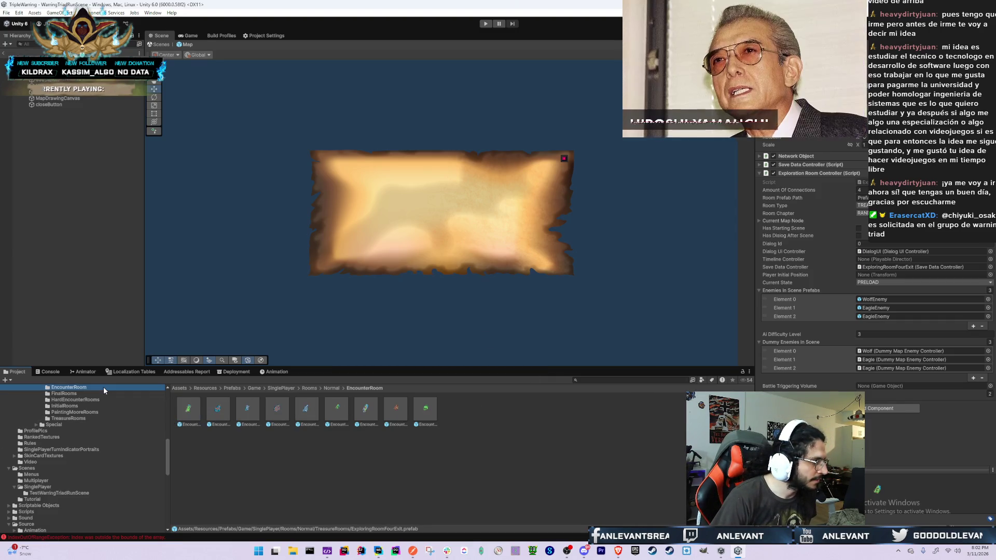
left_click(76, 411)
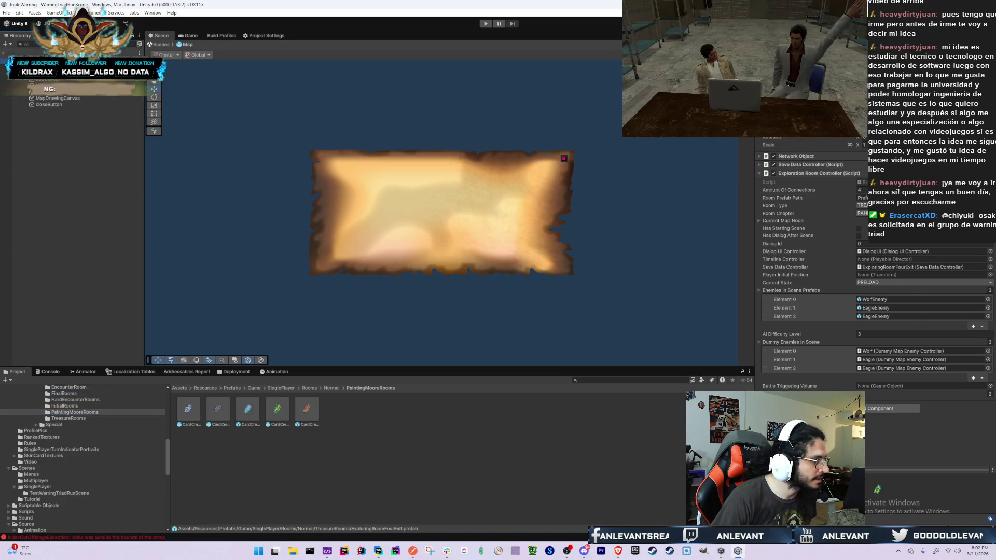
left_click(441, 213)
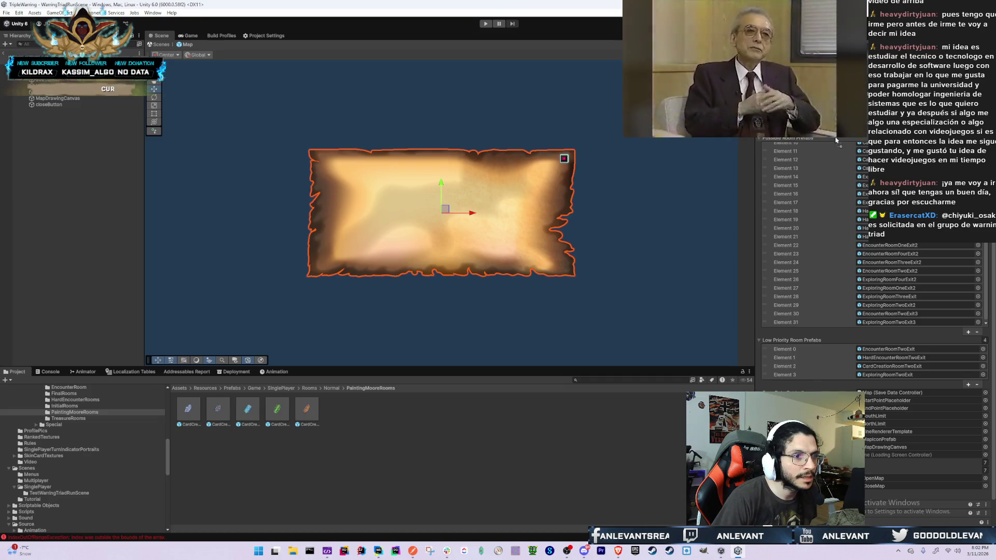
scroll(836, 142, "down", 2)
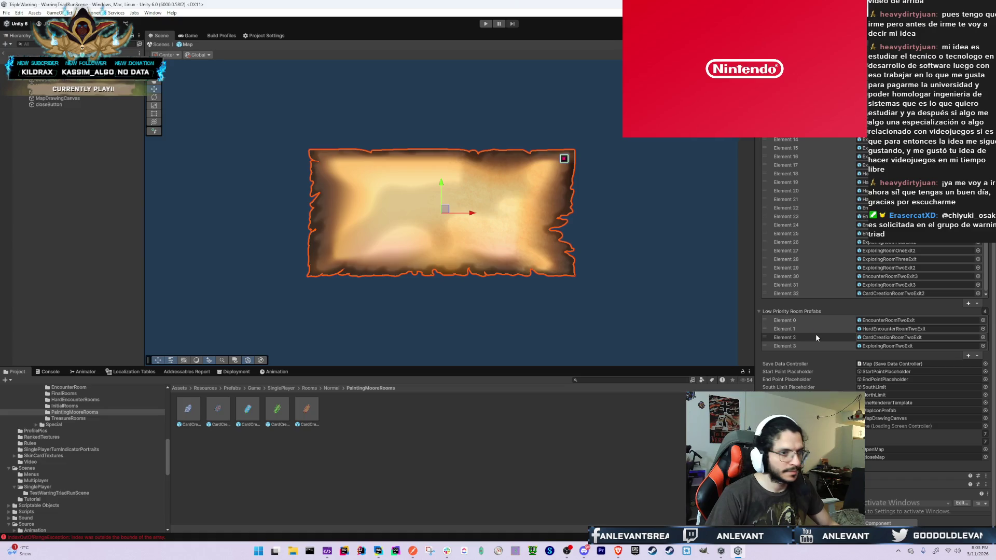
left_click(916, 293)
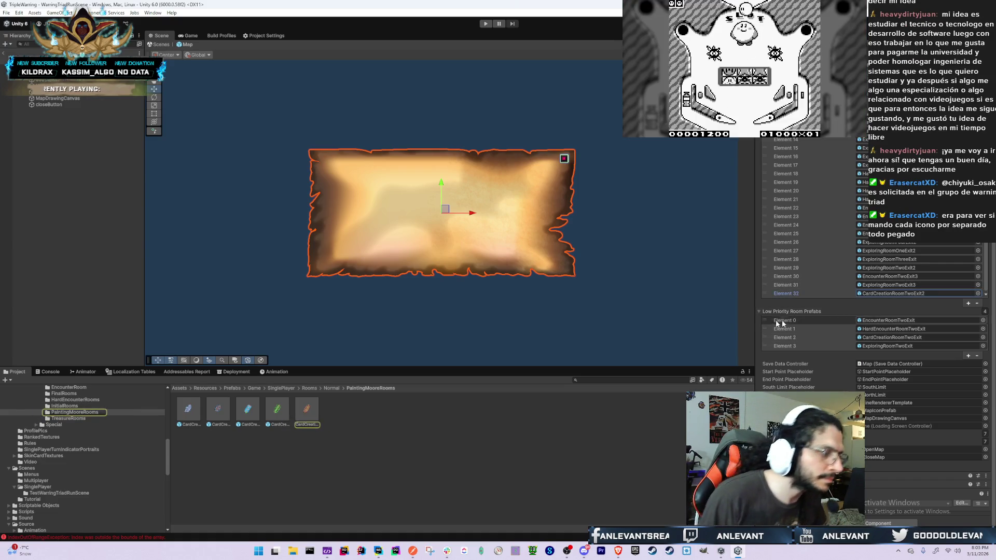
double_click(306, 410)
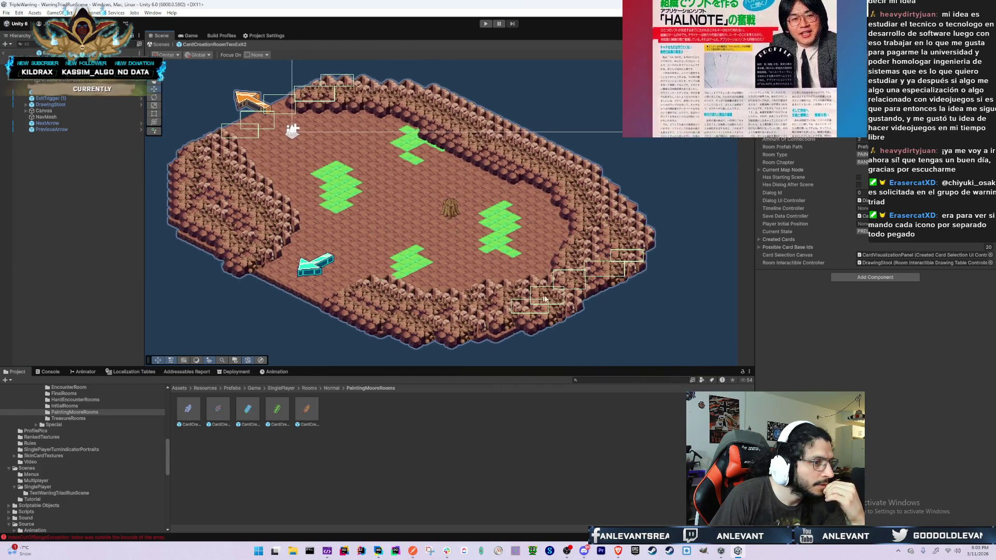
Step: Move and rotate the second exit trigger onto the floor's lower-left exit
left_click(542, 299)
left_click(234, 171)
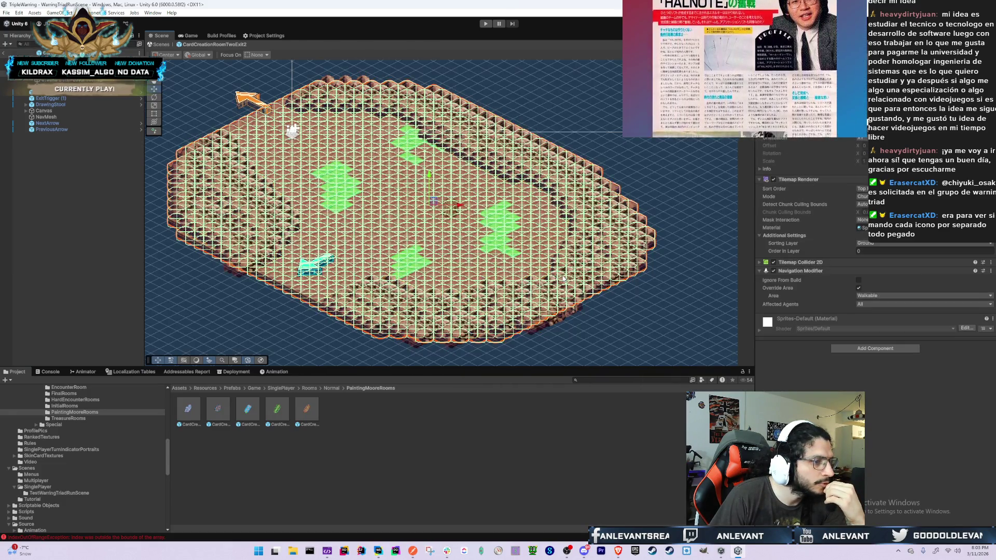
left_click(53, 97)
key("Up")
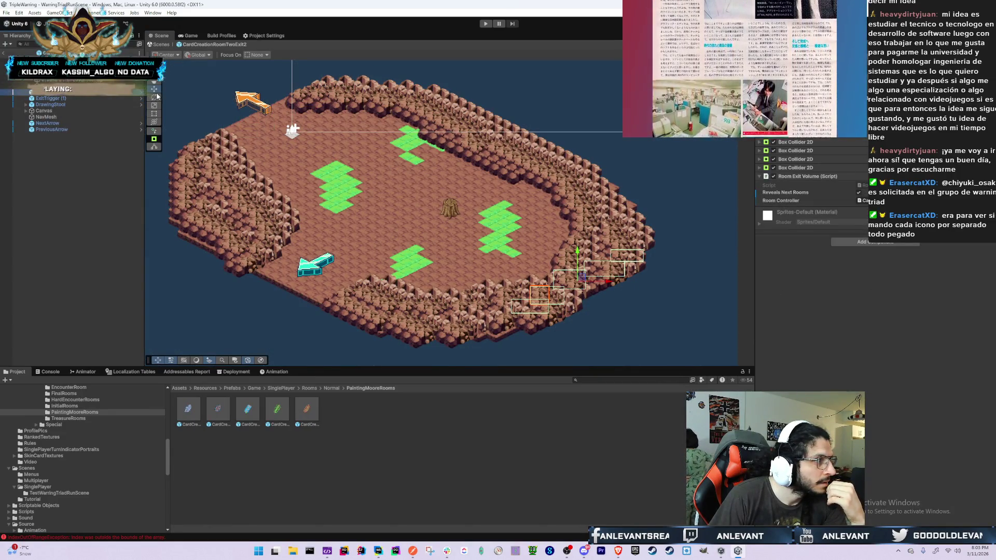
left_click_drag(600, 278, 332, 267)
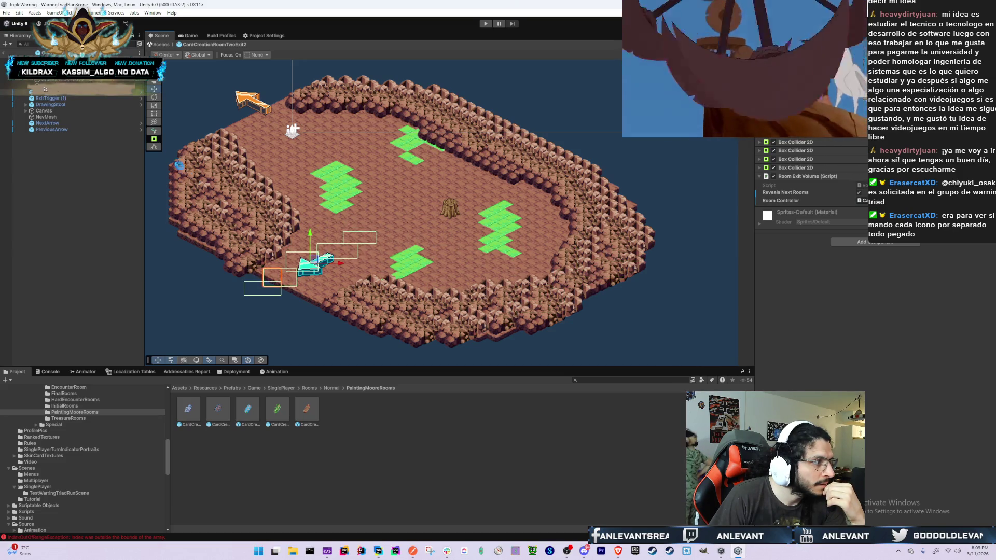
left_click(151, 98)
mouse_move(313, 232)
left_mouse_down()
mouse_move(377, 307)
mouse_move(349, 311)
left_mouse_up()
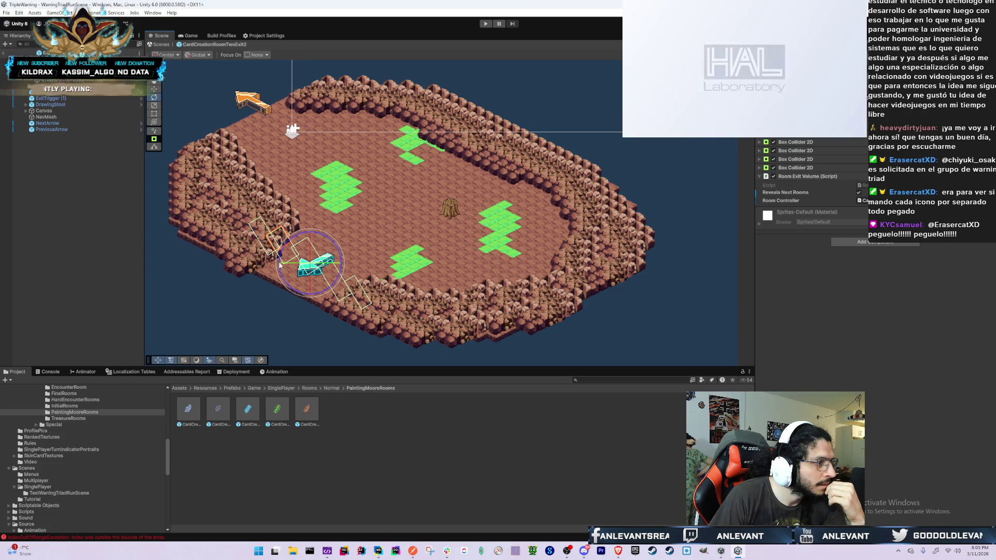
Step: Shift the cyan NextArrow down-left onto the exit and reselect ExitTrigger (1)
left_click(307, 273)
left_click(307, 274)
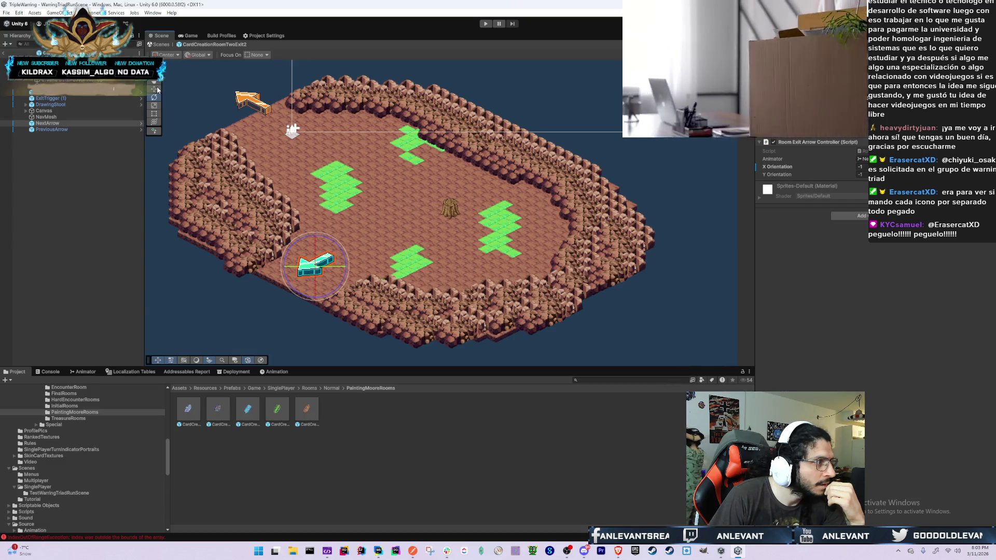
left_click_drag(314, 266, 290, 281)
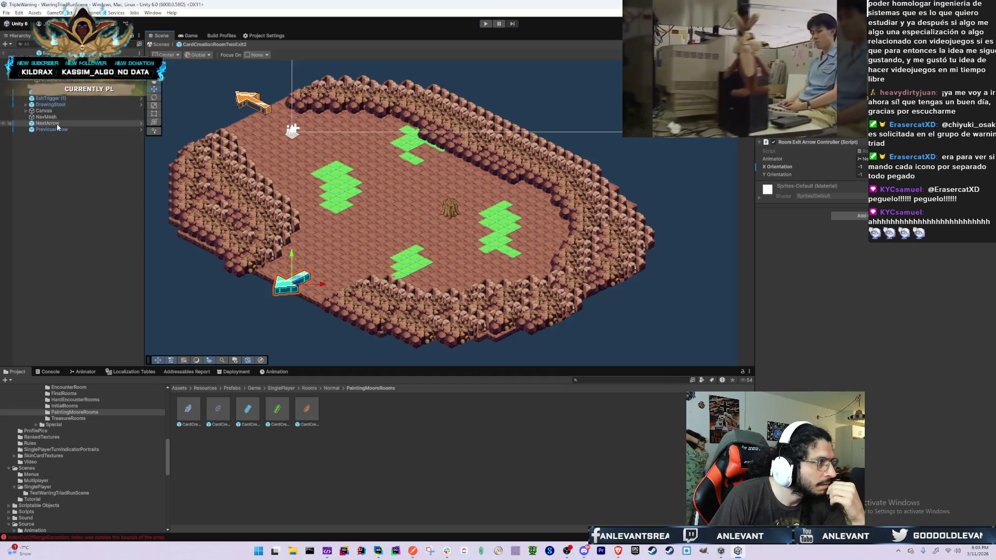
left_click(57, 98)
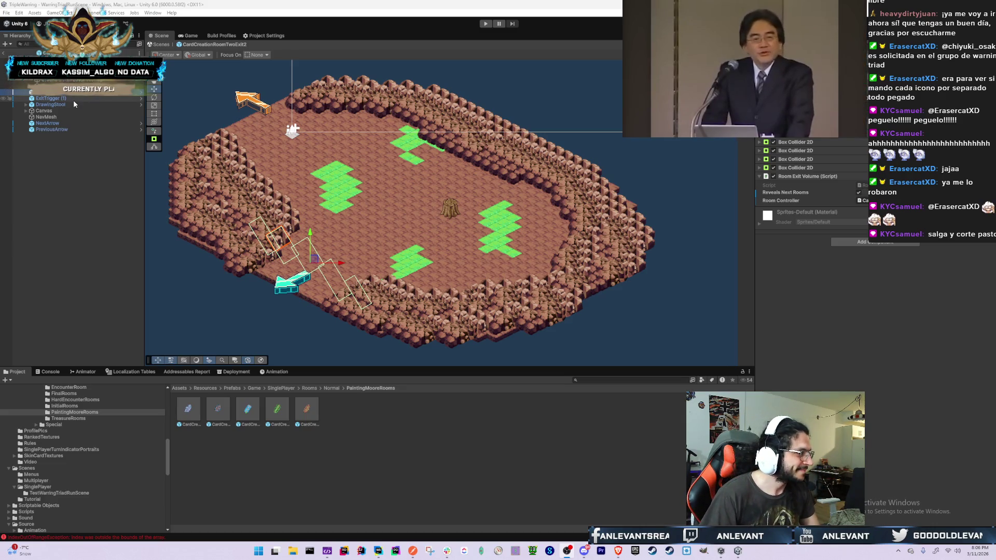
left_click(74, 100)
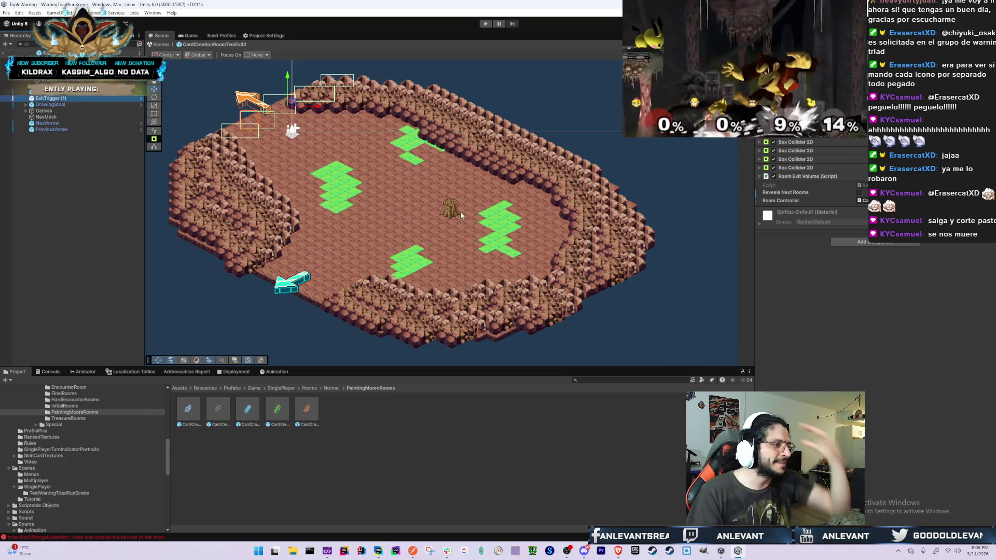
Step: Move the DrawingStool stump left toward the room centre
left_click(461, 214)
left_click(452, 212)
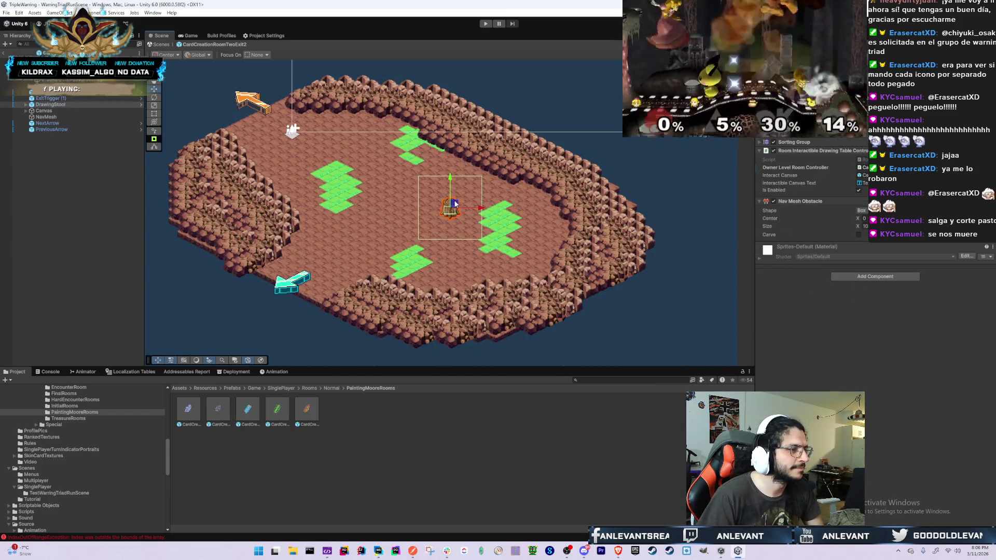
left_click_drag(435, 204, 401, 206)
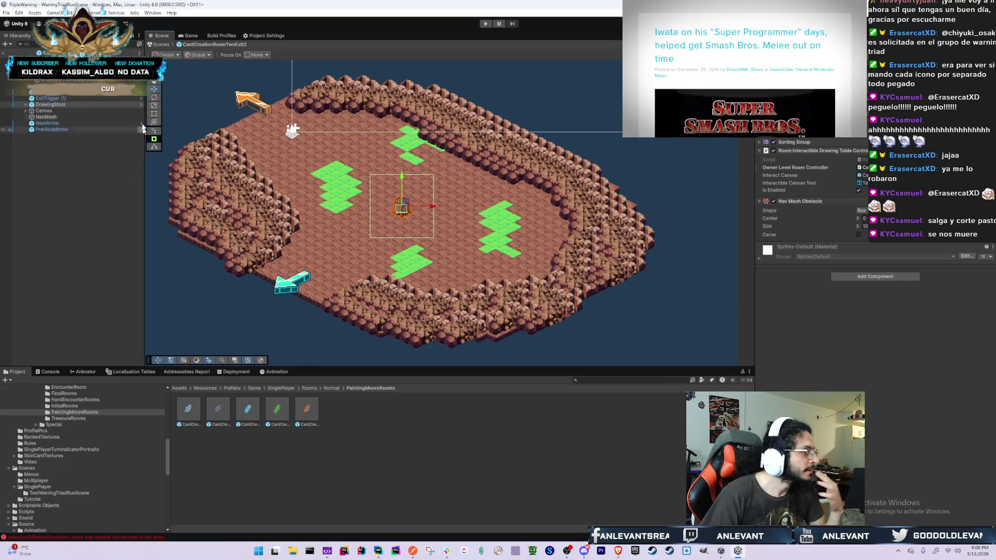
Step: Open the EncounterRoomTwoExit3 forest room from the EncounterRoom folder
left_click(82, 420)
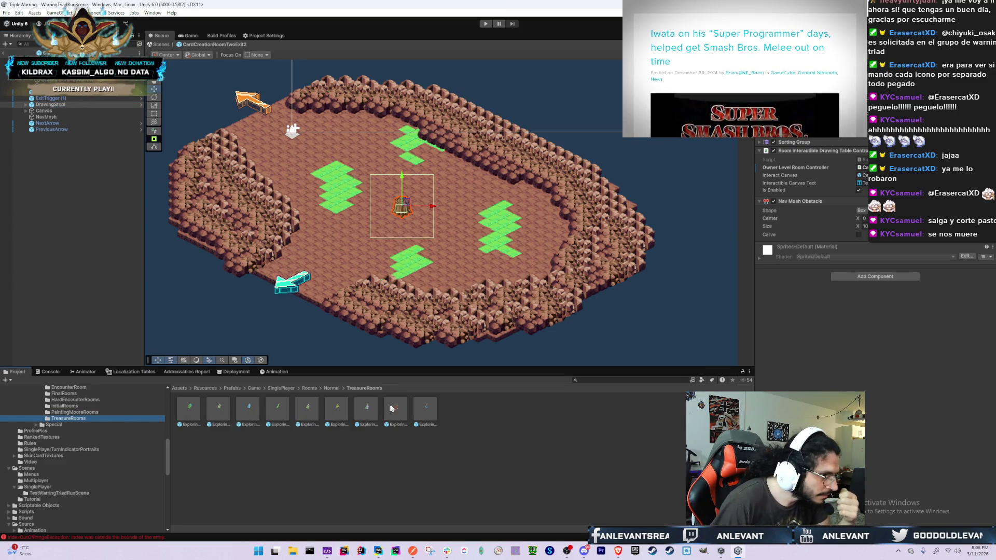
scroll(96, 411, "up", 2)
left_click(83, 410)
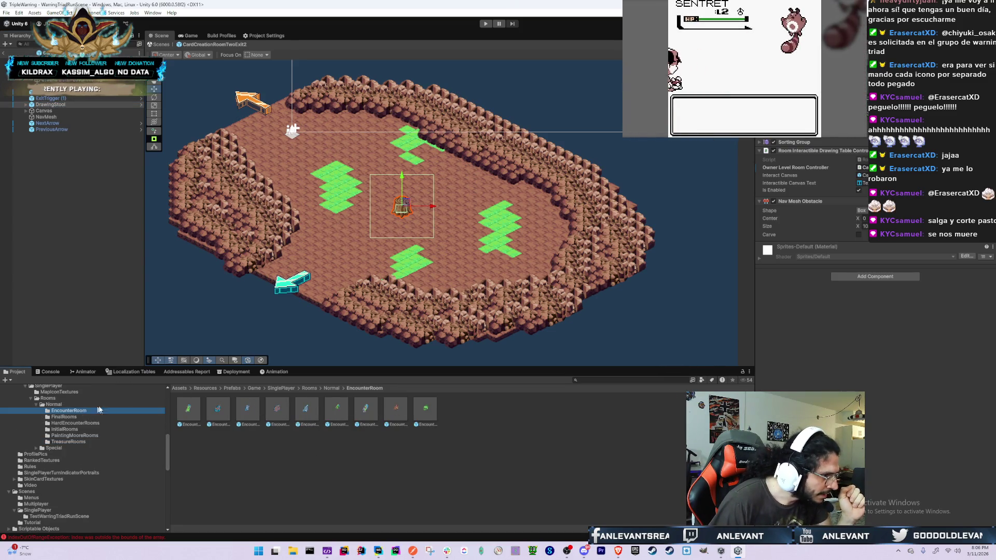
double_click(426, 408)
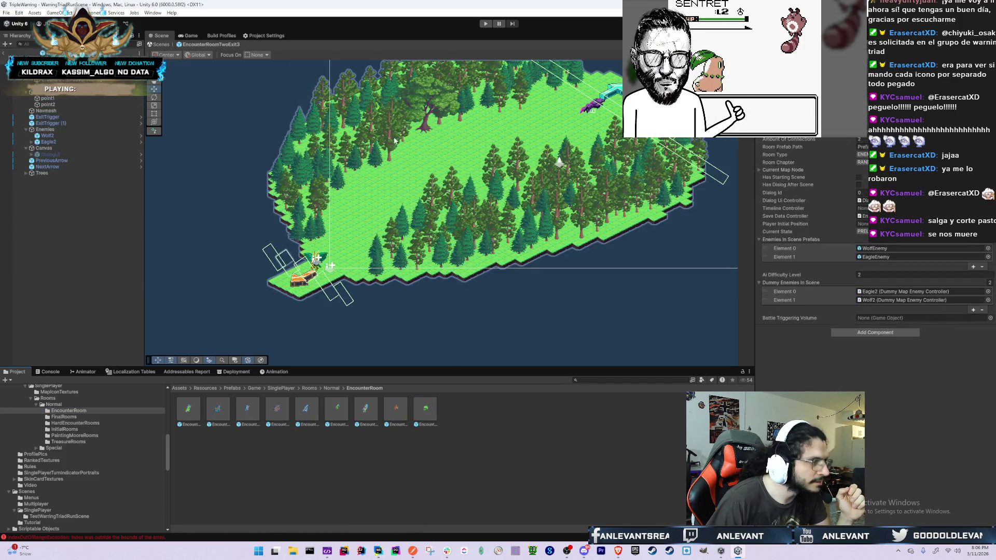